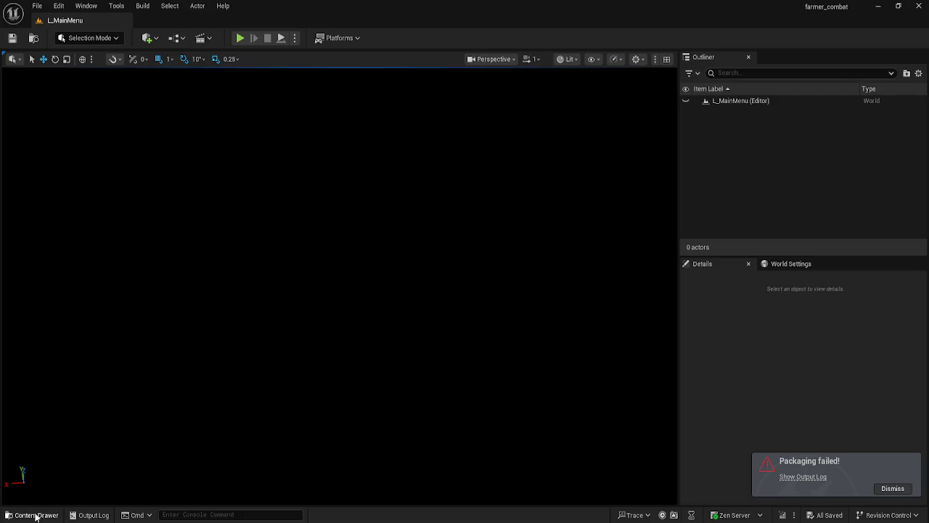
Package the project for Windows into the 'Version 0.2' folder under Doom and Bloom Builds
{"action": "left_click", "coordinate": [35, 516]}
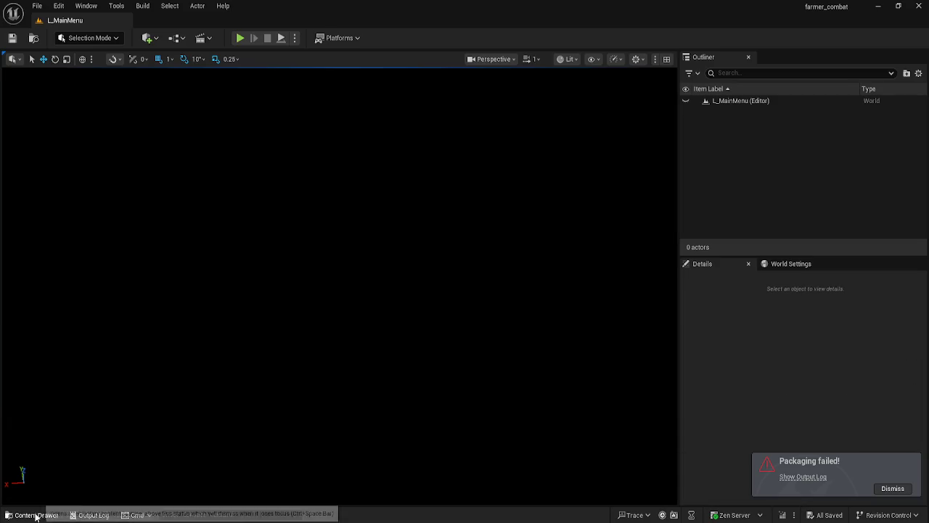
{"action": "left_click", "coordinate": [142, 6]}
{"action": "left_click", "coordinate": [344, 56]}
{"action": "left_click", "coordinate": [339, 38]}
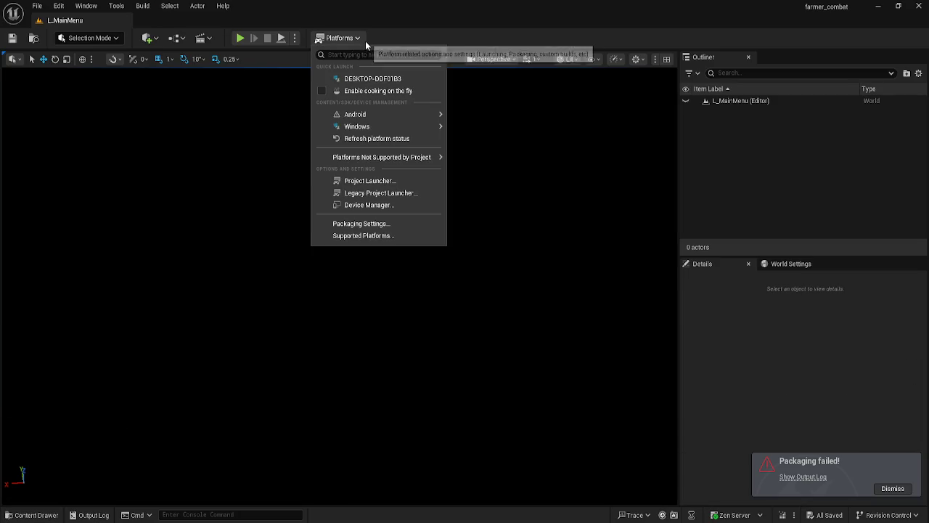
{"action": "mouse_move", "coordinate": [355, 126]}
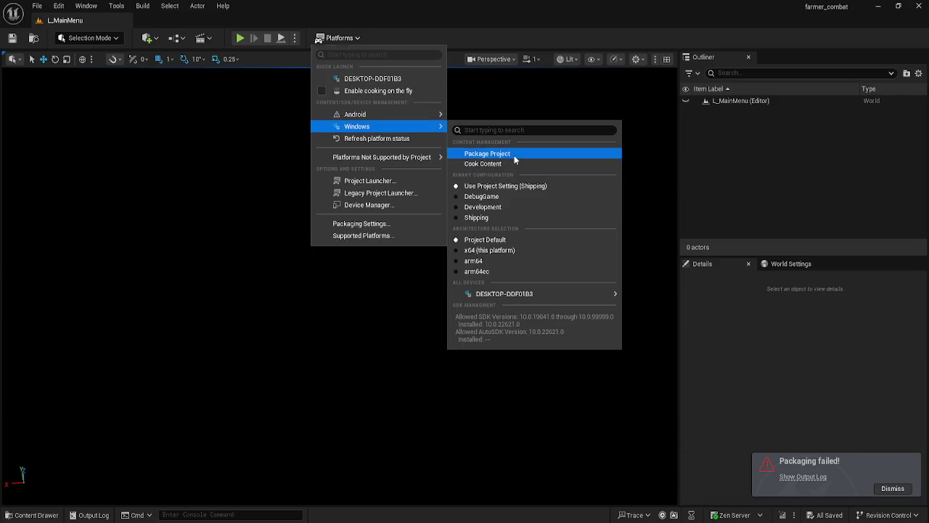
{"action": "left_click", "coordinate": [514, 155]}
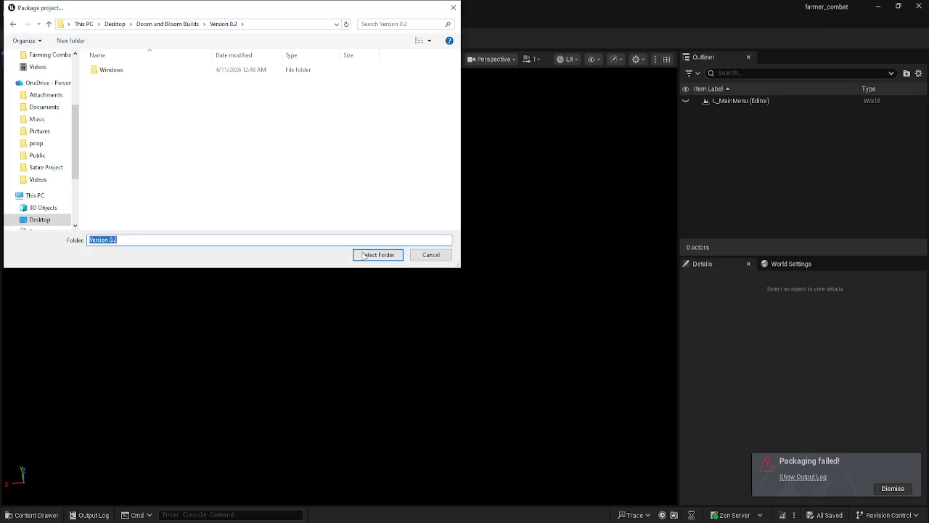
{"action": "left_click", "coordinate": [370, 254]}
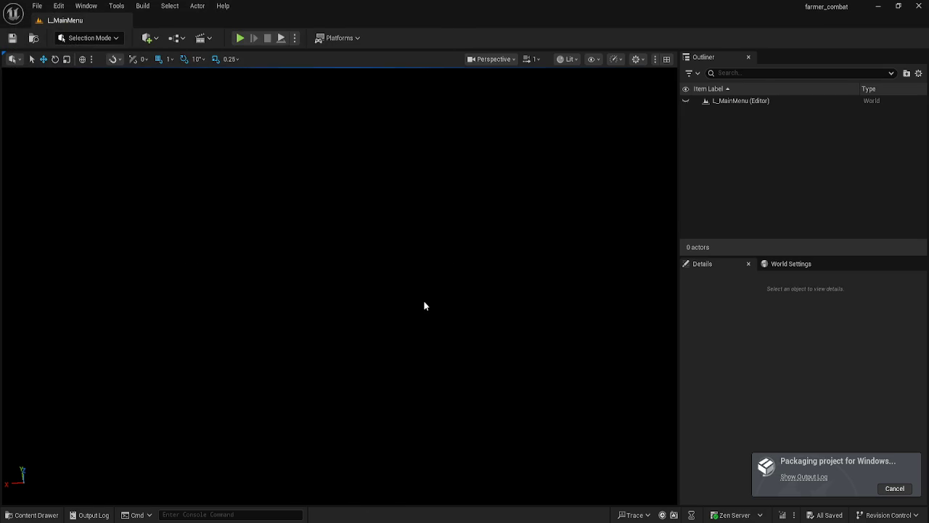
{"action": "left_click", "coordinate": [803, 476]}
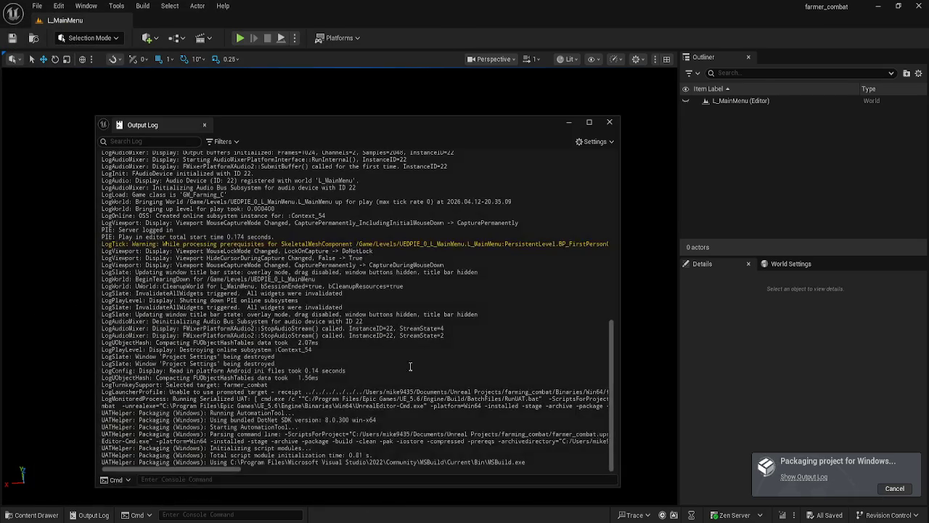
Scroll the Output Log until the build compiles all 40 actions and content cooking starts
{"action": "scroll", "coordinate": [563, 374], "scroll_direction": "up", "scroll_amount": 2}
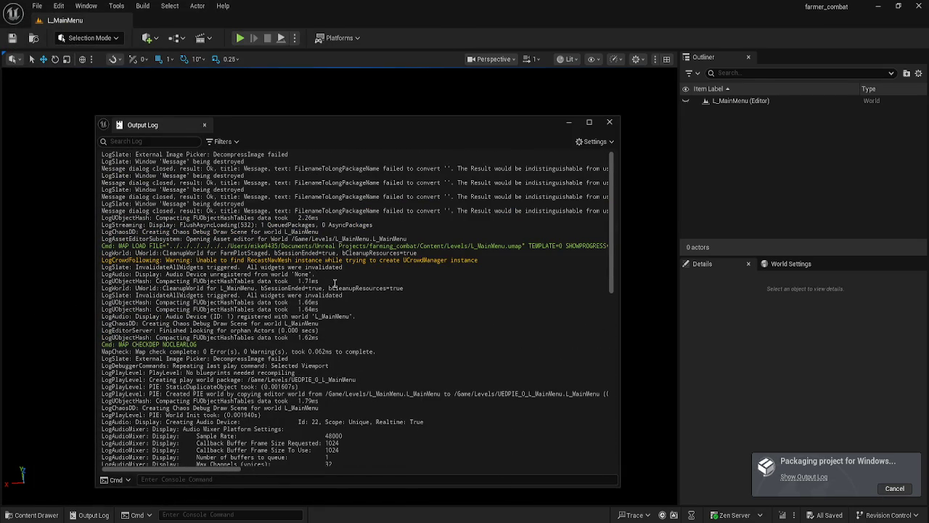
{"action": "scroll", "coordinate": [218, 290], "scroll_direction": "down", "scroll_amount": 2}
{"action": "scroll", "coordinate": [184, 298], "scroll_direction": "down", "scroll_amount": 4}
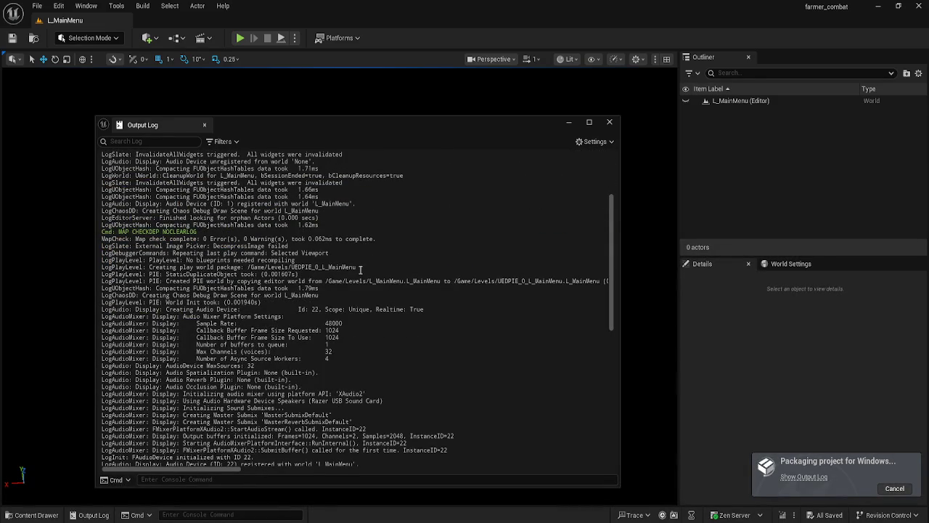
{"action": "scroll", "coordinate": [360, 268], "scroll_direction": "down", "scroll_amount": 3}
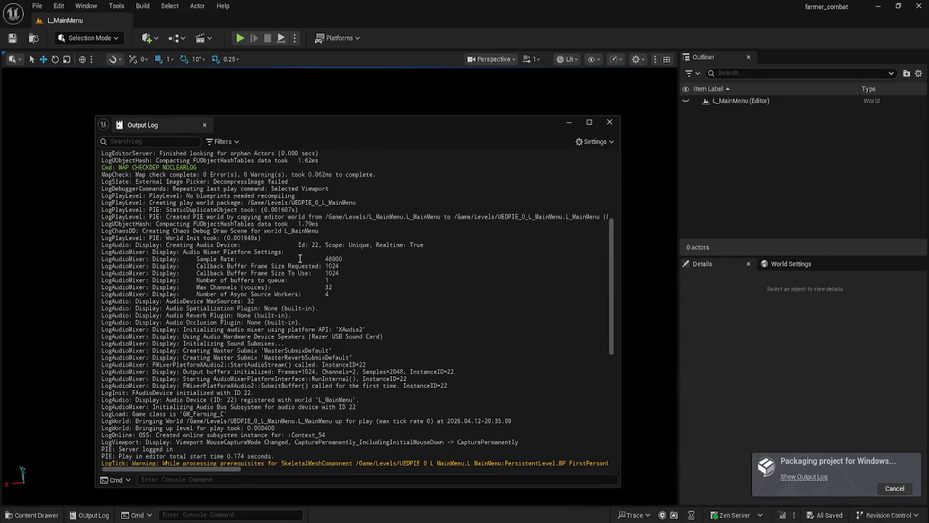
{"action": "scroll", "coordinate": [307, 255], "scroll_direction": "down", "scroll_amount": 3}
{"action": "scroll", "coordinate": [330, 324], "scroll_direction": "down", "scroll_amount": 2}
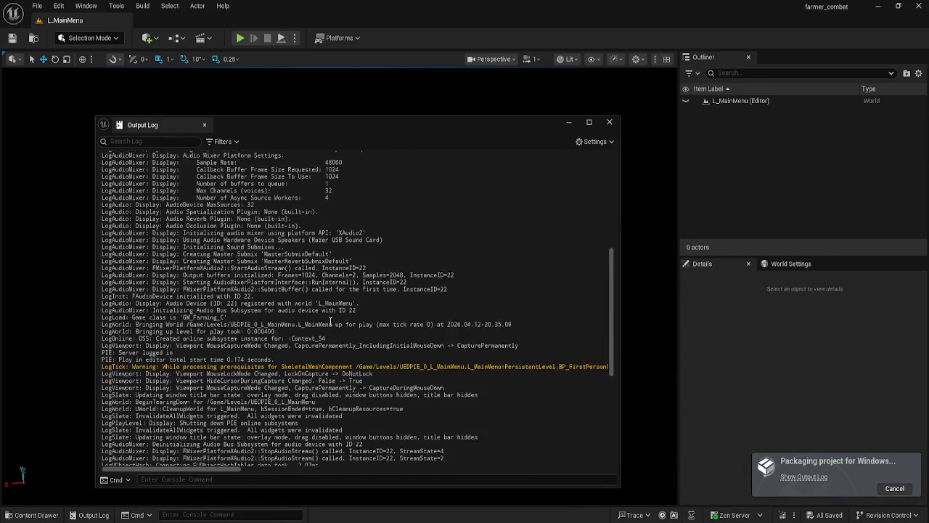
{"action": "mouse_move", "coordinate": [191, 474]}
{"action": "left_mouse_down"}
{"action": "mouse_move", "coordinate": [405, 470]}
{"action": "mouse_move", "coordinate": [212, 463]}
{"action": "mouse_move", "coordinate": [172, 444]}
{"action": "left_mouse_up"}
{"action": "scroll", "coordinate": [374, 363], "scroll_direction": "down", "scroll_amount": 2}
{"action": "scroll", "coordinate": [610, 356], "scroll_direction": "down", "scroll_amount": 3}
{"action": "scroll", "coordinate": [602, 382], "scroll_direction": "down", "scroll_amount": 5}
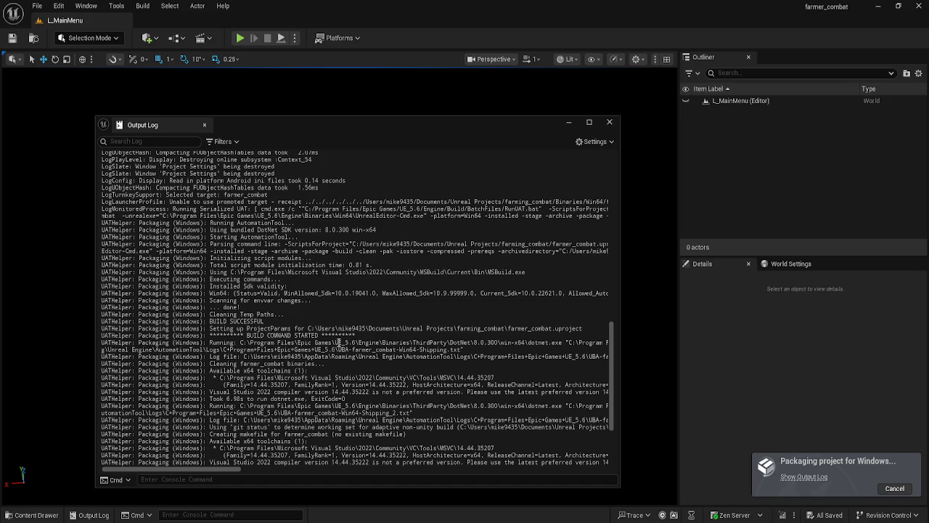
{"action": "mouse_move", "coordinate": [226, 469]}
{"action": "left_mouse_down"}
{"action": "mouse_move", "coordinate": [249, 470]}
{"action": "mouse_move", "coordinate": [226, 472]}
{"action": "left_mouse_up"}
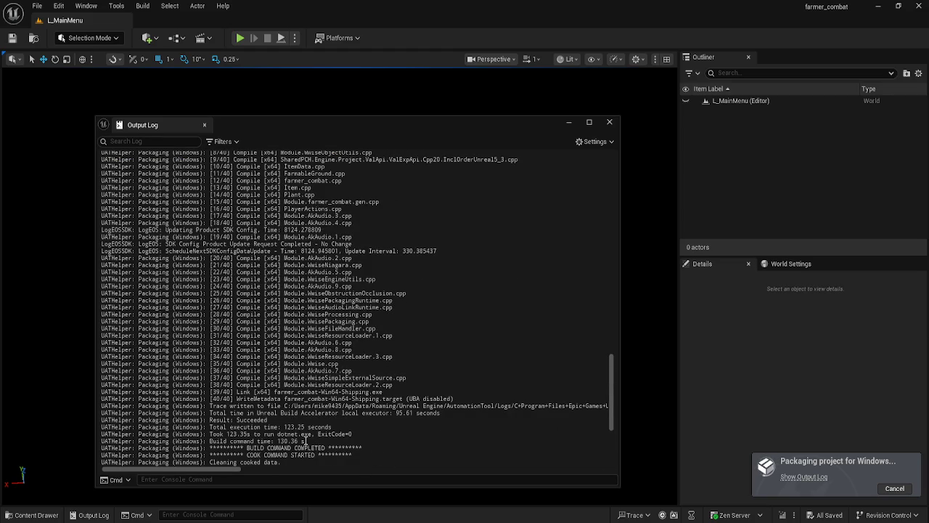
{"action": "scroll", "coordinate": [290, 436], "scroll_direction": "down", "scroll_amount": 5}
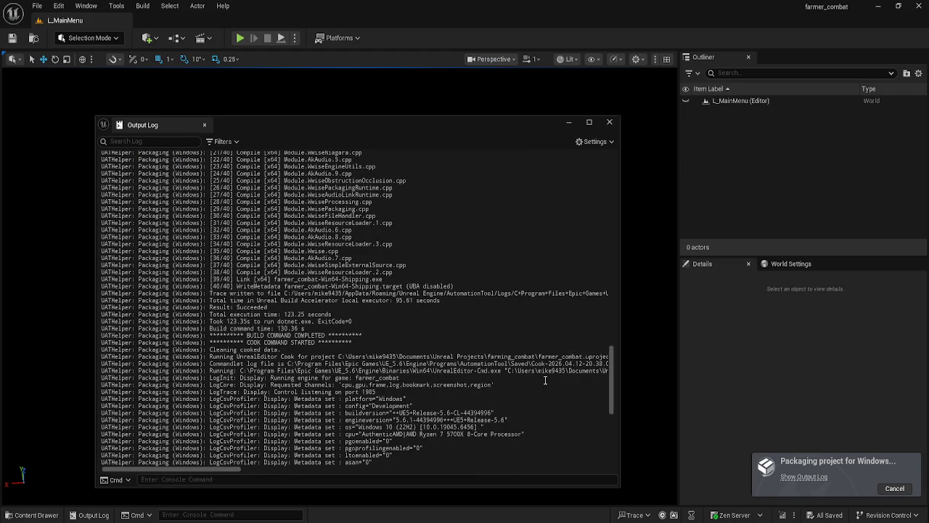
Open and close the log display settings without changes, then scroll the packaging messages
{"action": "right_click", "coordinate": [545, 380]}
{"action": "left_click", "coordinate": [607, 143]}
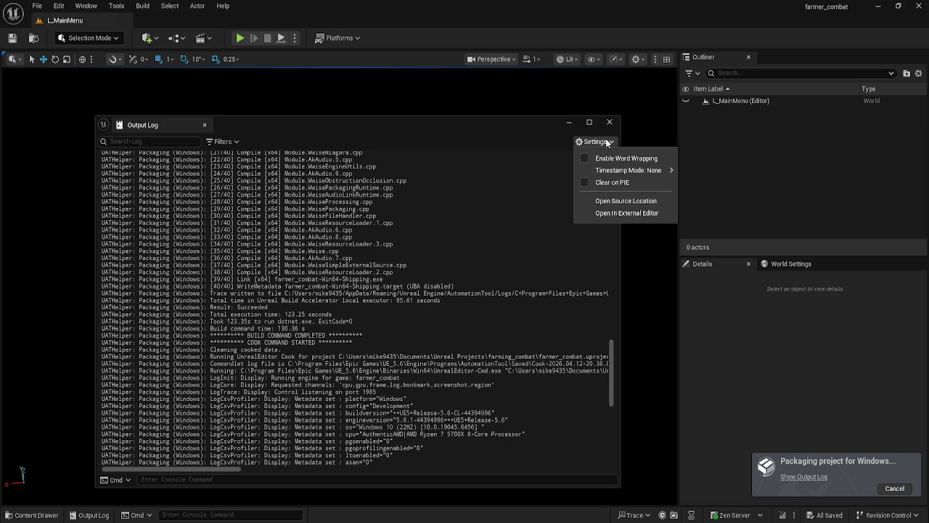
{"action": "left_click", "coordinate": [607, 142]}
{"action": "scroll", "coordinate": [563, 344], "scroll_direction": "down", "scroll_amount": 2}
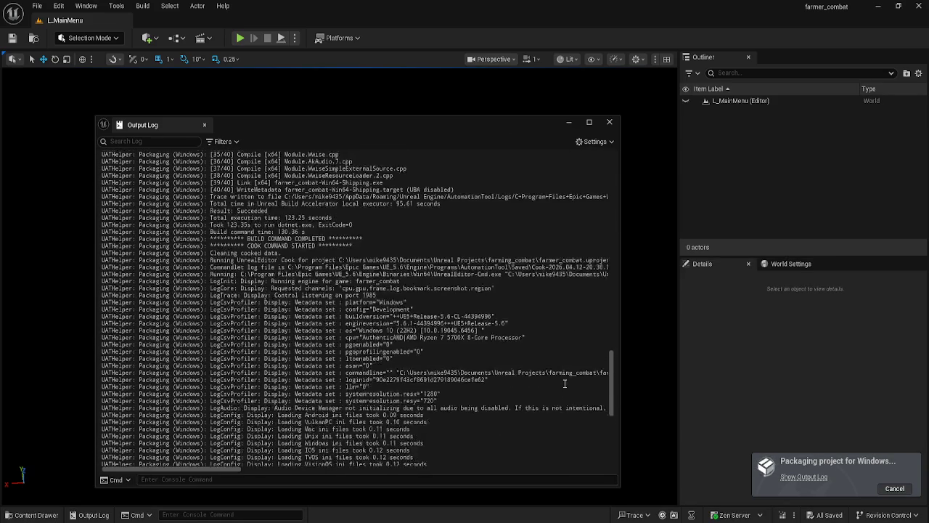
{"action": "scroll", "coordinate": [506, 393], "scroll_direction": "up", "scroll_amount": 2}
{"action": "scroll", "coordinate": [371, 348], "scroll_direction": "down", "scroll_amount": 2}
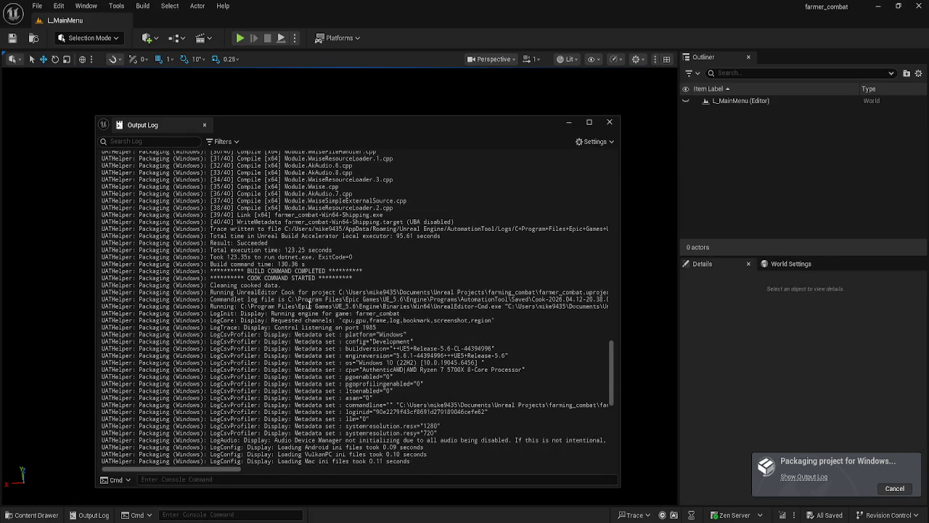
{"action": "scroll", "coordinate": [316, 360], "scroll_direction": "up", "scroll_amount": 2}
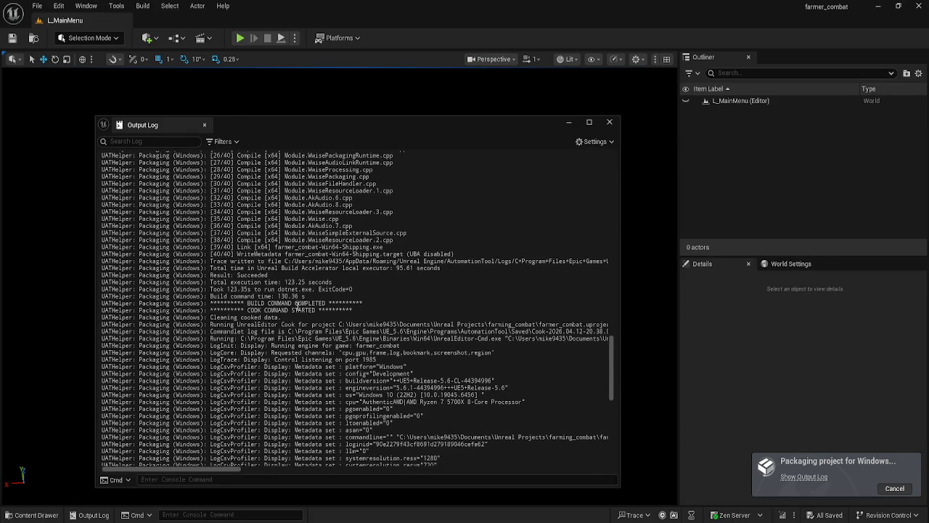
{"action": "scroll", "coordinate": [298, 297], "scroll_direction": "down", "scroll_amount": 1}
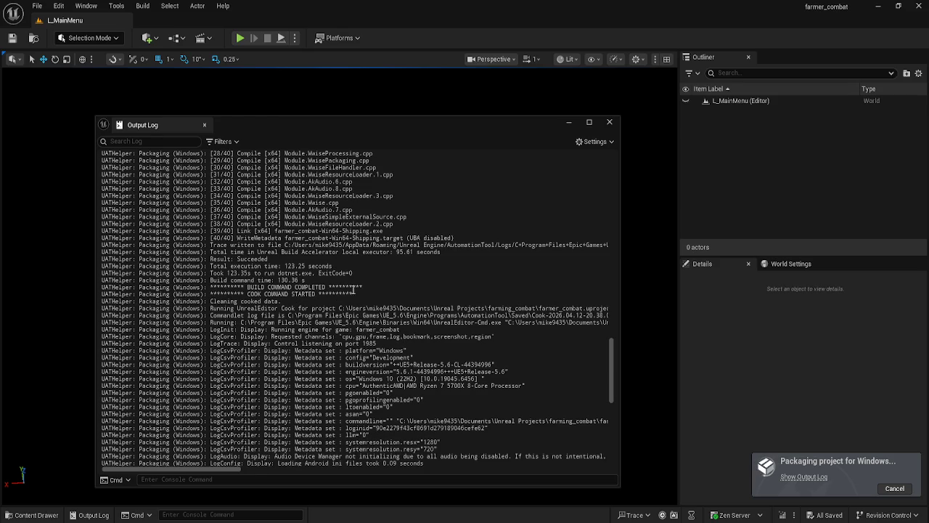
{"action": "scroll", "coordinate": [286, 302], "scroll_direction": "down", "scroll_amount": 2}
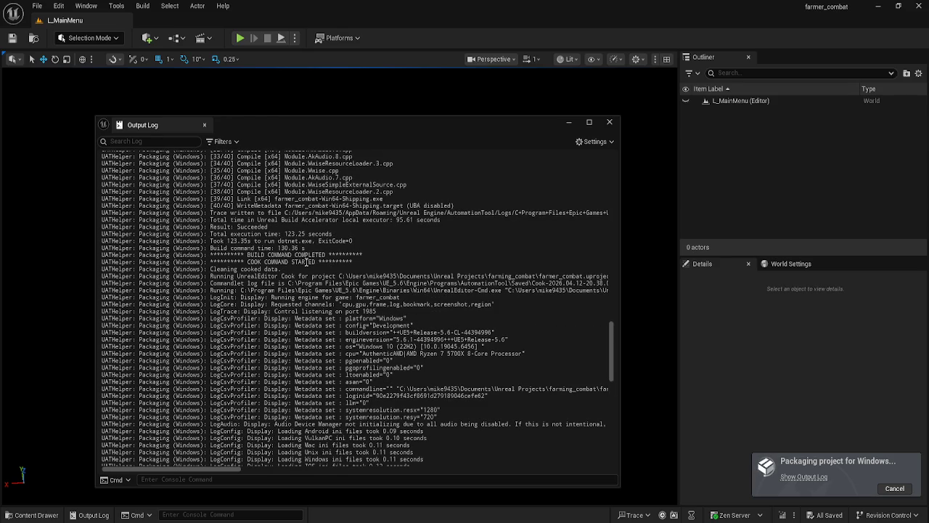
Scroll down through the content-cooking messages in the Output Log
{"action": "scroll", "coordinate": [307, 265], "scroll_direction": "down", "scroll_amount": 3}
{"action": "scroll", "coordinate": [310, 285], "scroll_direction": "down", "scroll_amount": 4}
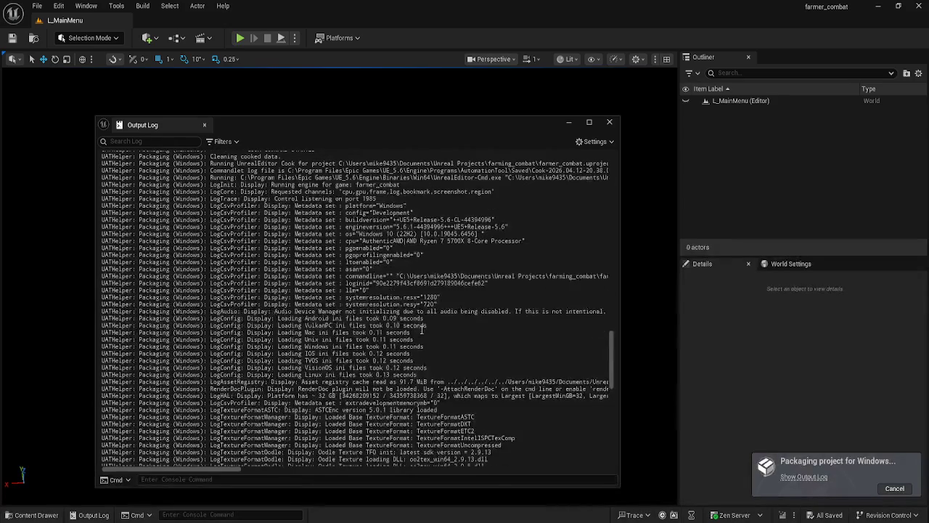
{"action": "scroll", "coordinate": [408, 338], "scroll_direction": "down", "scroll_amount": 4}
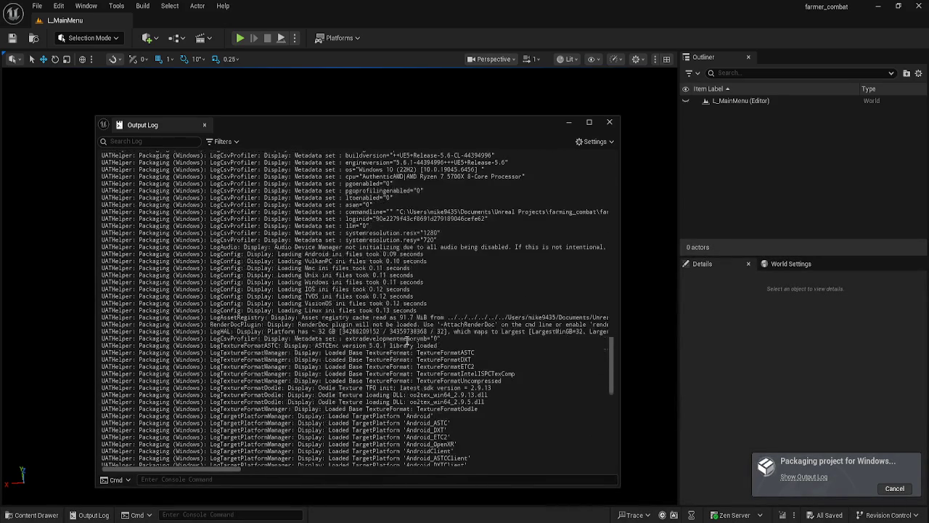
{"action": "scroll", "coordinate": [383, 335], "scroll_direction": "down", "scroll_amount": 1}
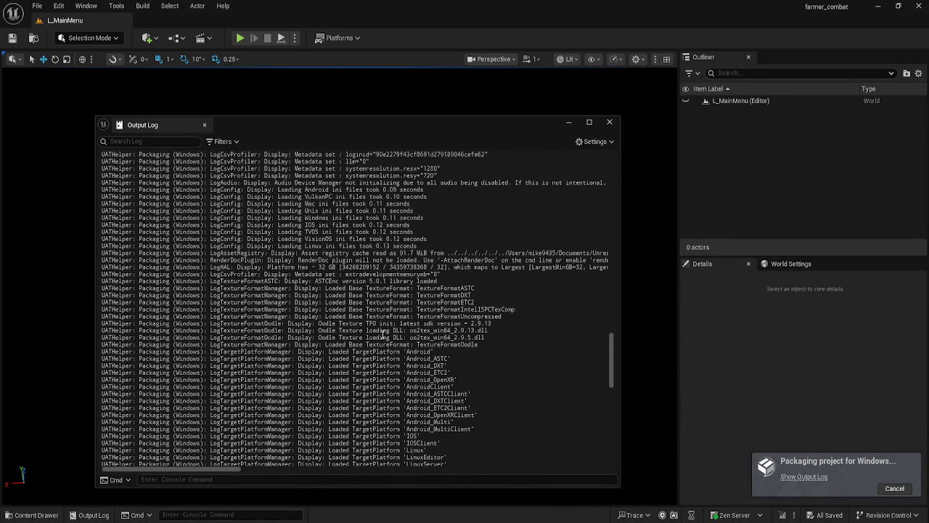
{"action": "scroll", "coordinate": [383, 334], "scroll_direction": "down", "scroll_amount": 2}
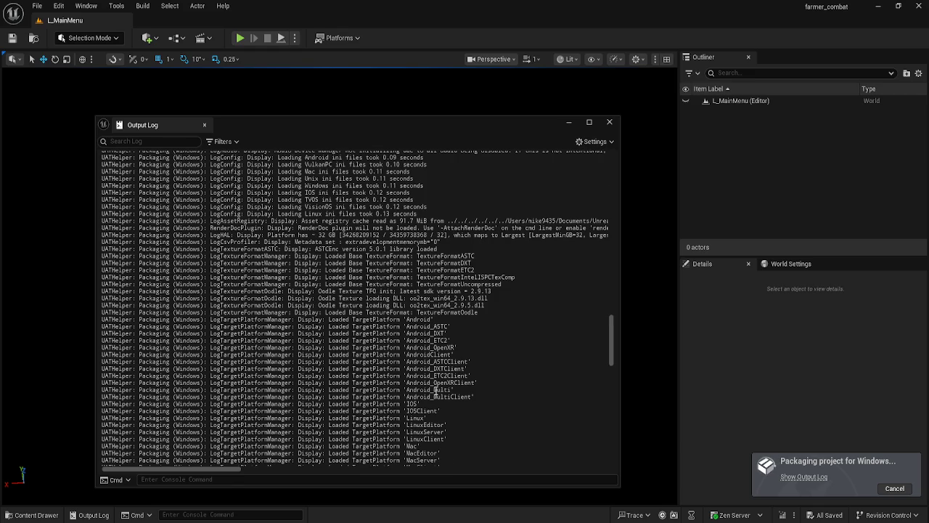
{"action": "scroll", "coordinate": [454, 394], "scroll_direction": "down", "scroll_amount": 2}
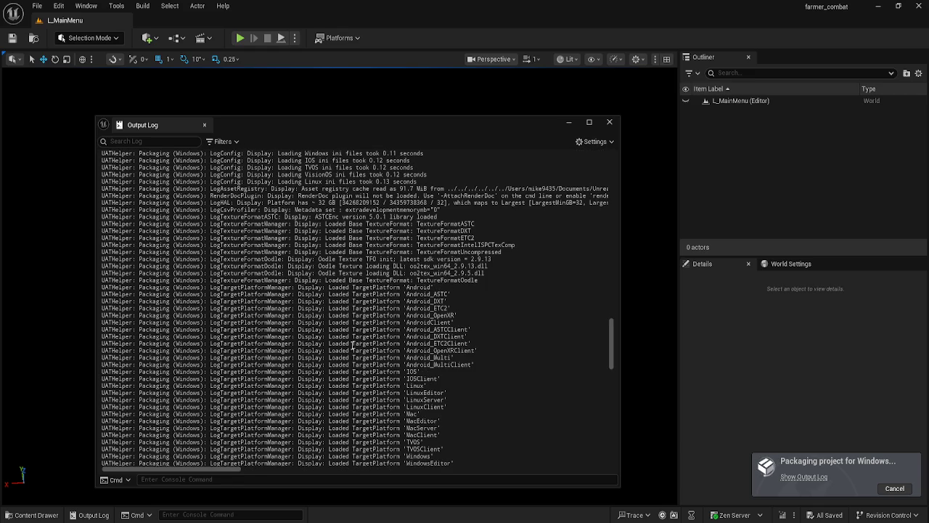
{"action": "scroll", "coordinate": [346, 343], "scroll_direction": "up", "scroll_amount": 2}
{"action": "scroll", "coordinate": [336, 319], "scroll_direction": "down", "scroll_amount": 12}
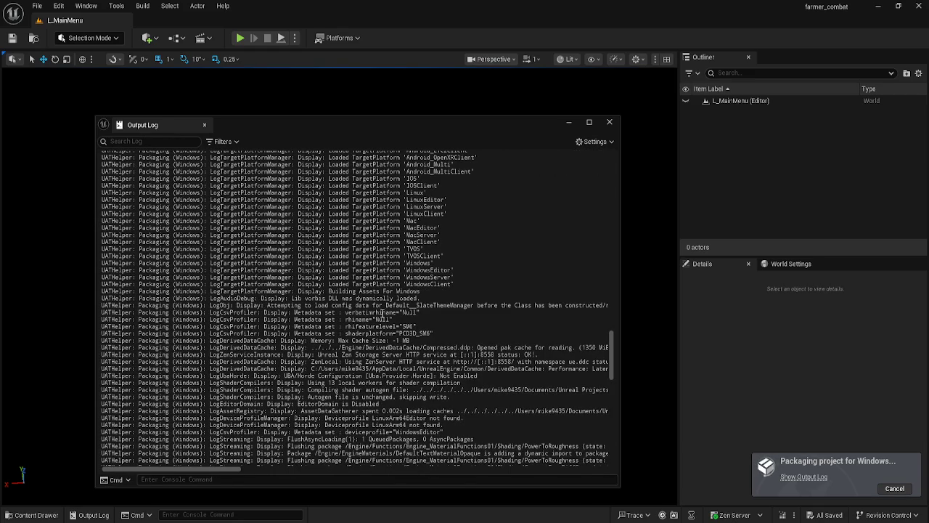
{"action": "scroll", "coordinate": [392, 307], "scroll_direction": "down", "scroll_amount": 2}
{"action": "scroll", "coordinate": [406, 308], "scroll_direction": "down", "scroll_amount": 3}
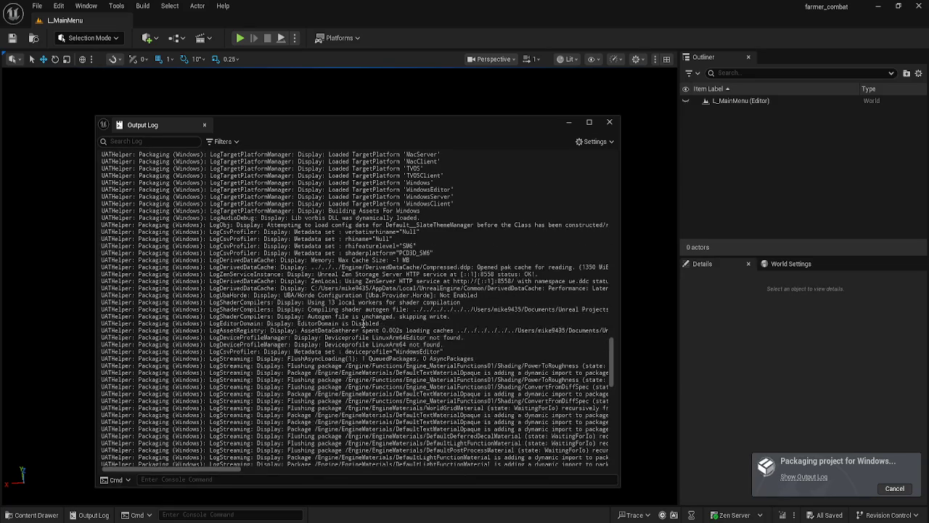
{"action": "scroll", "coordinate": [407, 312], "scroll_direction": "down", "scroll_amount": 3}
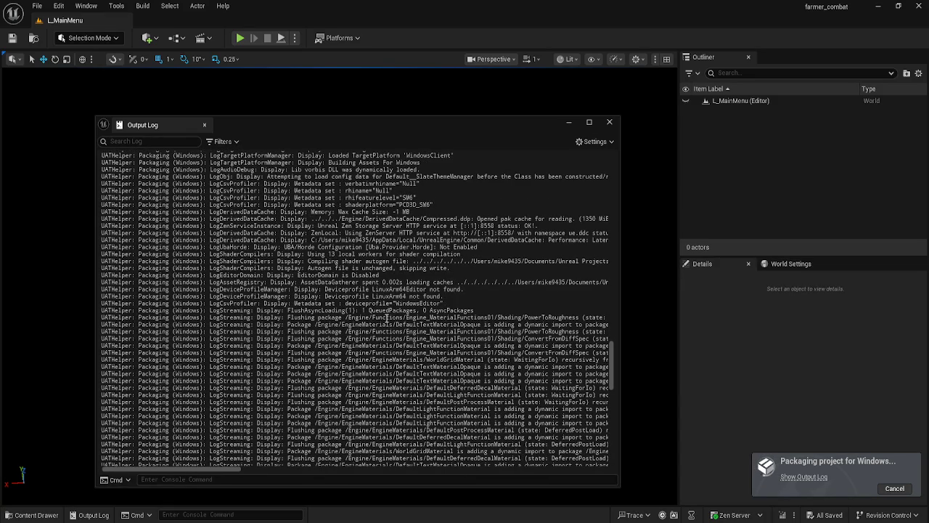
{"action": "scroll", "coordinate": [399, 320], "scroll_direction": "down", "scroll_amount": 3}
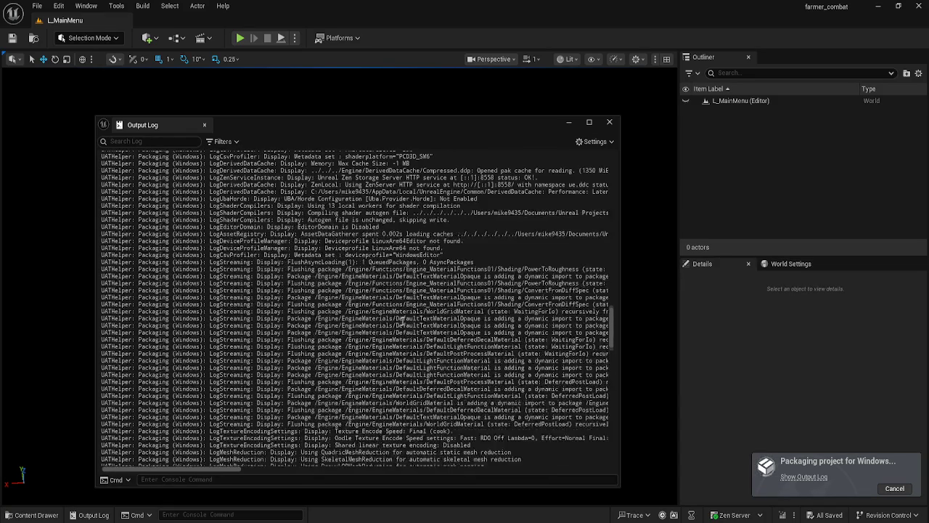
{"action": "left_click_drag", "start_coordinate": [211, 468], "coordinate": [214, 468]}
{"action": "mouse_move", "coordinate": [227, 471]}
{"action": "left_mouse_down"}
{"action": "mouse_move", "coordinate": [376, 459]}
{"action": "mouse_move", "coordinate": [221, 439]}
{"action": "left_mouse_up"}
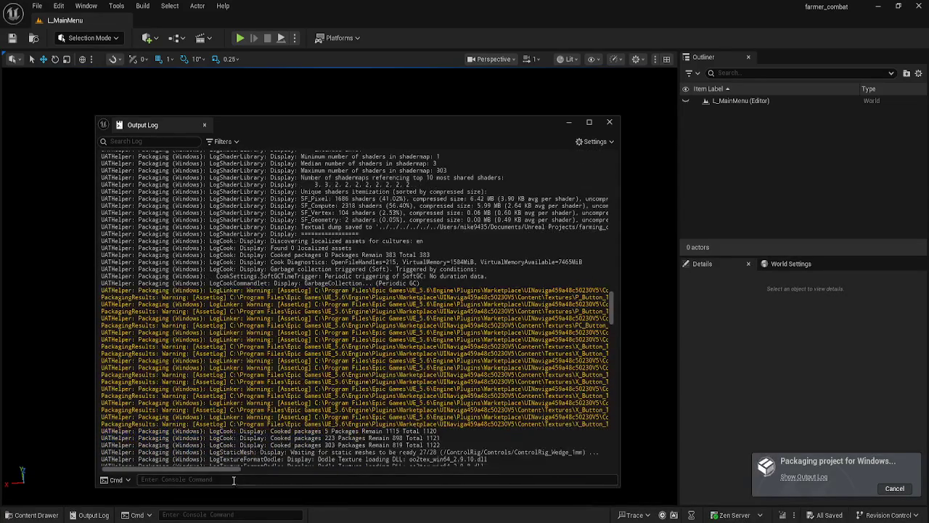
Scroll the log sideways and down until all 1124 packages cook and 'Packaging complete!' appears
{"action": "scroll", "coordinate": [191, 471], "scroll_direction": "right", "scroll_amount": 3}
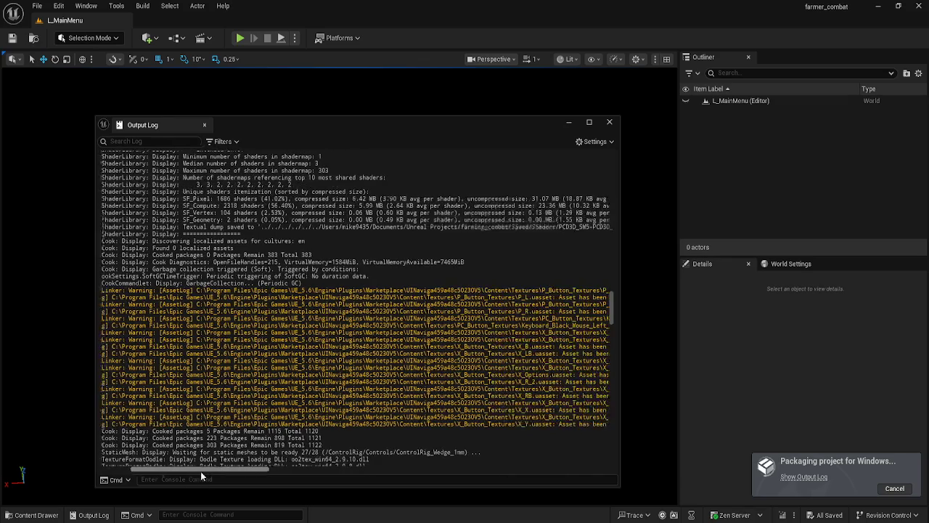
{"action": "left_click_drag", "start_coordinate": [200, 471], "coordinate": [298, 446]}
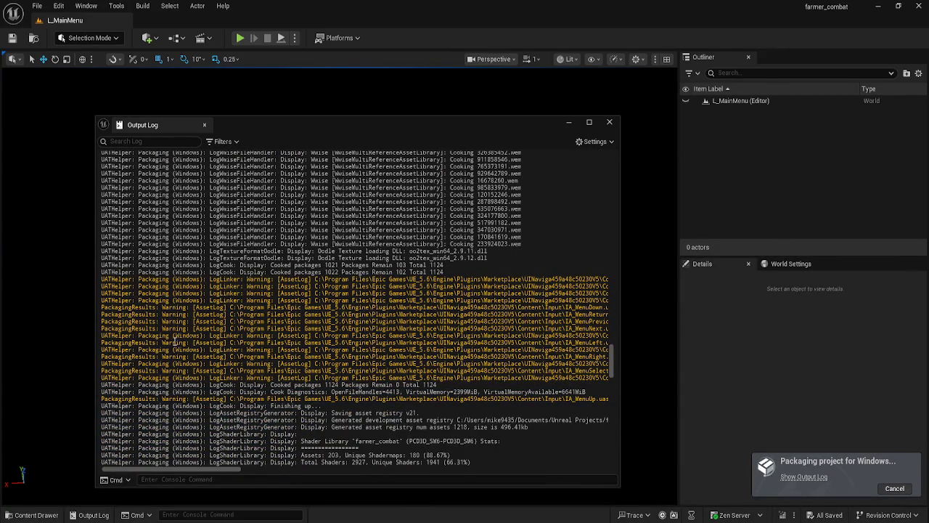
{"action": "mouse_move", "coordinate": [212, 469]}
{"action": "left_mouse_down"}
{"action": "mouse_move", "coordinate": [310, 469]}
{"action": "mouse_move", "coordinate": [192, 469]}
{"action": "left_mouse_up"}
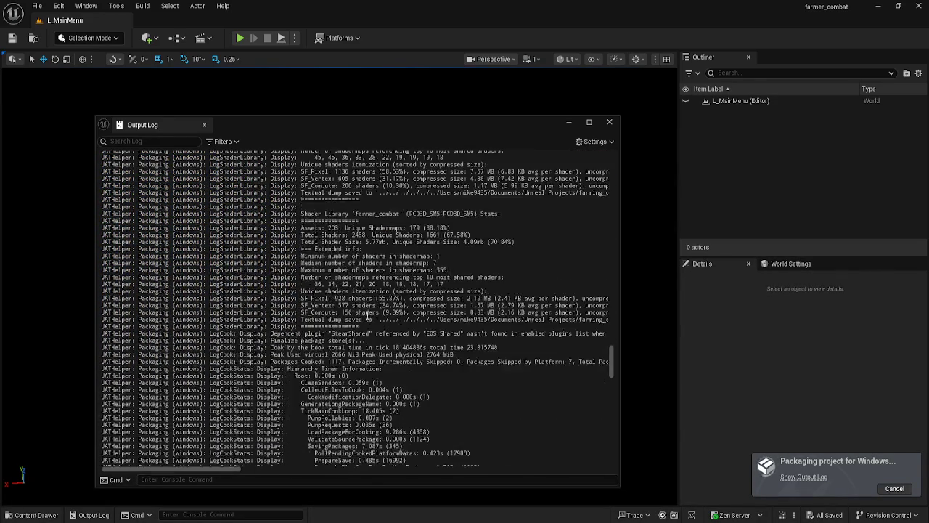
{"action": "scroll", "coordinate": [369, 241], "scroll_direction": "up", "scroll_amount": 3}
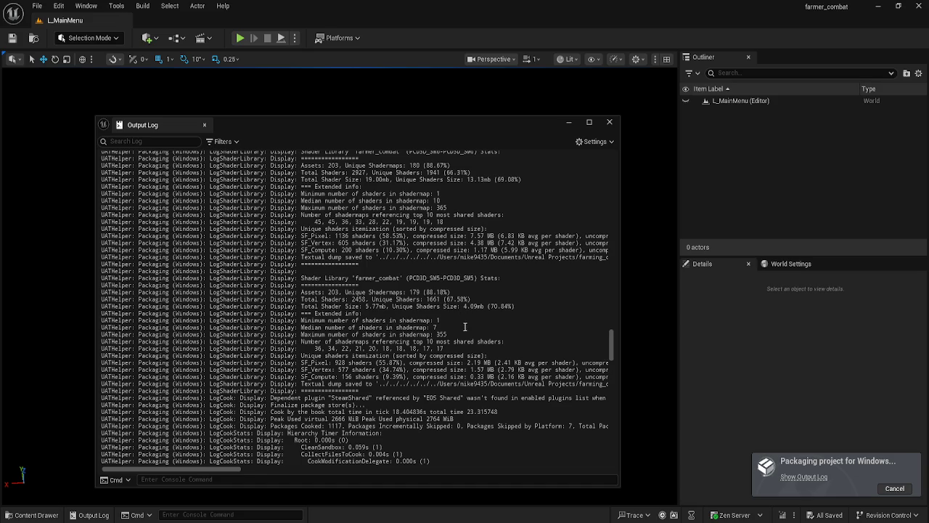
{"action": "scroll", "coordinate": [465, 326], "scroll_direction": "down", "scroll_amount": 10}
{"action": "scroll", "coordinate": [463, 325], "scroll_direction": "down", "scroll_amount": 15}
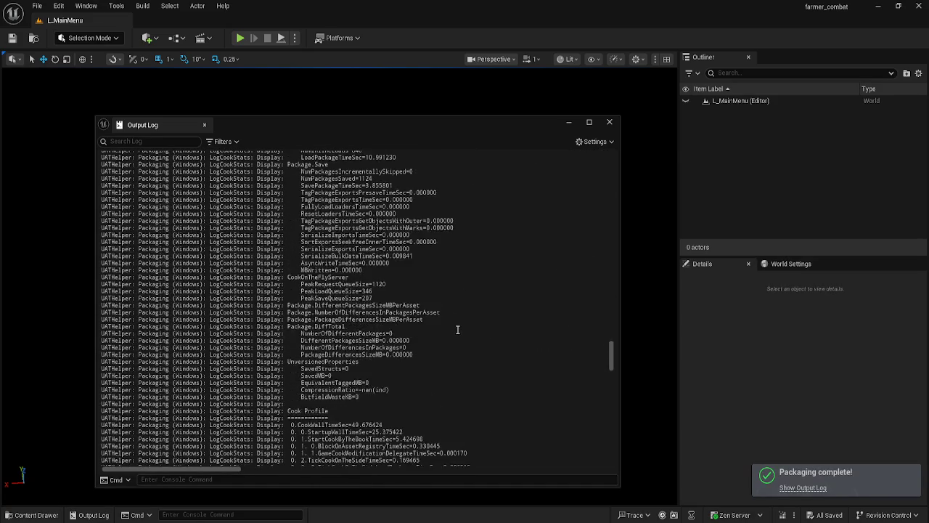
Drag the log to its end to read BUILD SUCCESSFUL with exit code 0, then open File Explorer
{"action": "scroll", "coordinate": [465, 330], "scroll_direction": "down", "scroll_amount": 2}
{"action": "mouse_move", "coordinate": [607, 352]}
{"action": "left_mouse_down"}
{"action": "mouse_move", "coordinate": [608, 404]}
{"action": "mouse_move", "coordinate": [608, 389]}
{"action": "mouse_move", "coordinate": [568, 431]}
{"action": "mouse_move", "coordinate": [539, 482]}
{"action": "left_mouse_up"}
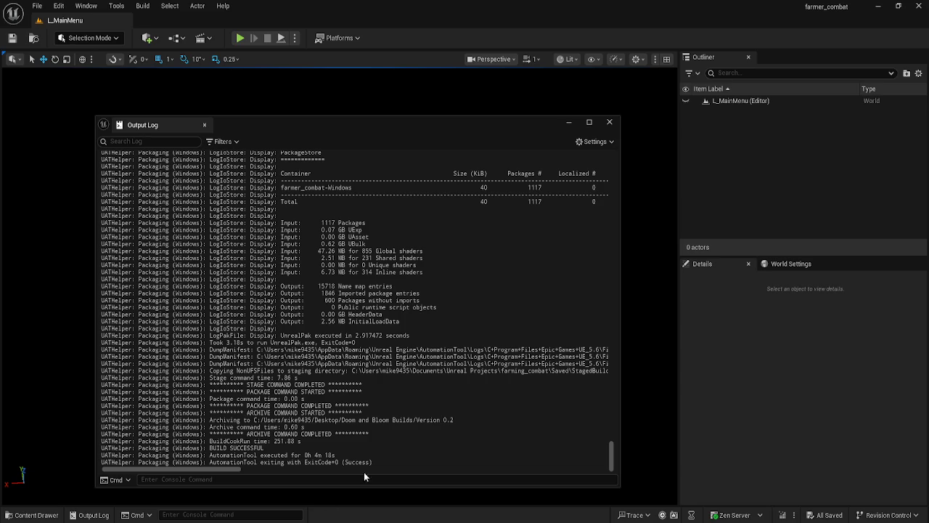
{"action": "key", "text": "super+e"}
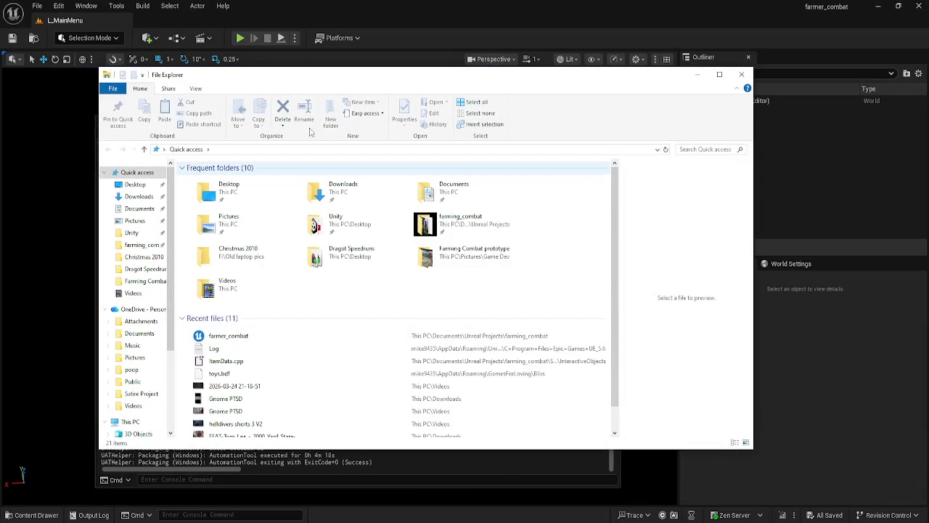
Close the File Explorer window with Alt+F4
{"action": "key", "text": "alt+F4"}
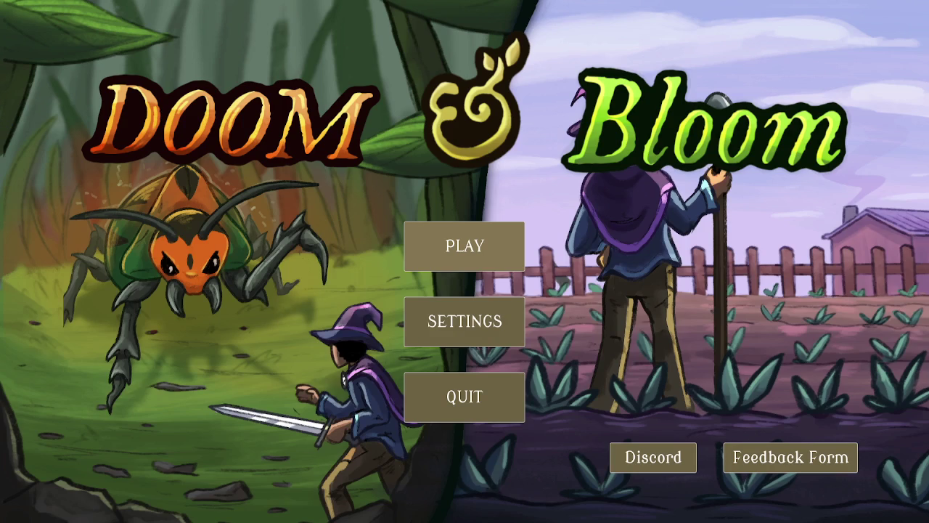
Start a new game from the title menu, past the welcome letter and controls screen
{"action": "left_click", "coordinate": [491, 257]}
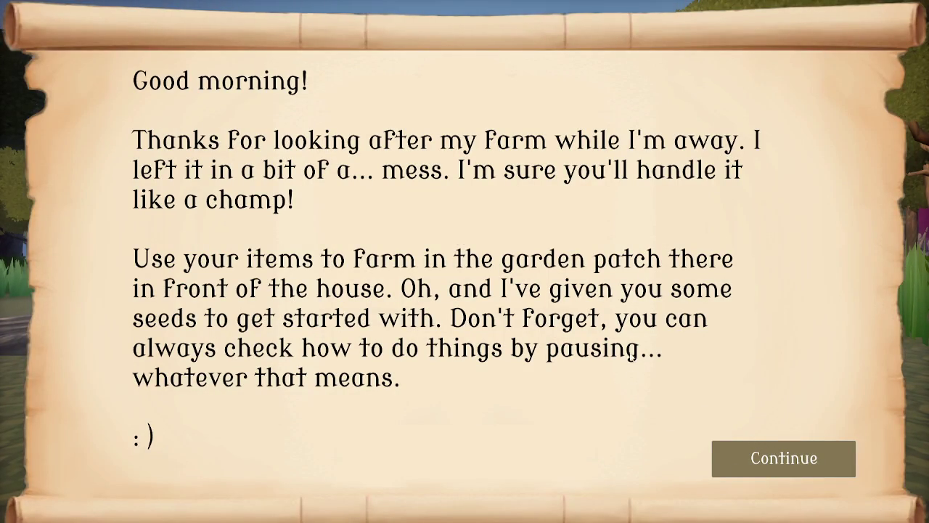
{"action": "left_click", "coordinate": [749, 461]}
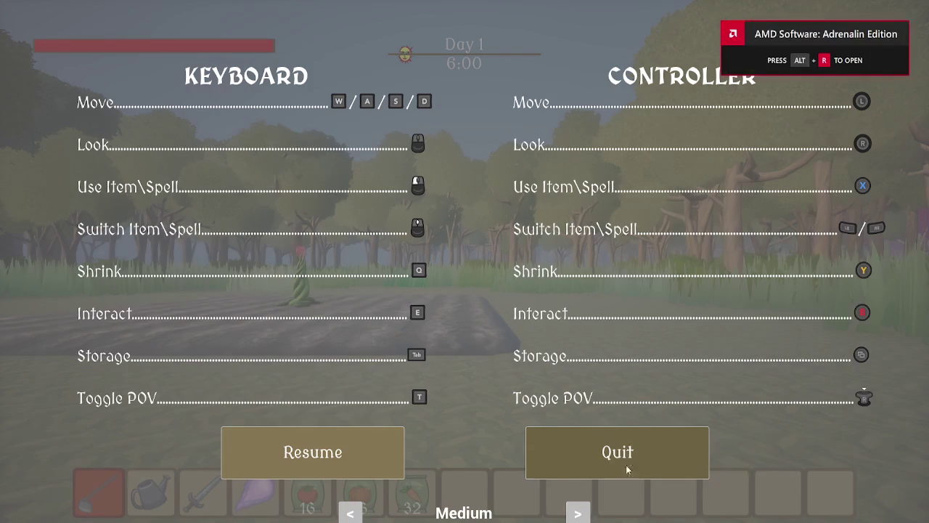
{"action": "left_click", "coordinate": [368, 451]}
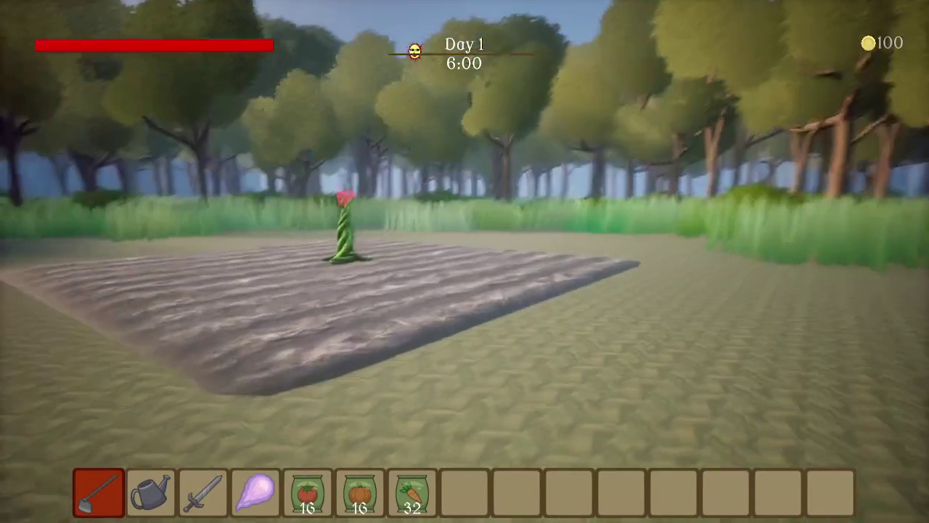
Till tiles of the garden plot with the hoe and water them
{"action": "left_click", "coordinate": [464, 261]}
{"action": "key", "text": "w"}
{"action": "left_click", "coordinate": [465, 261]}
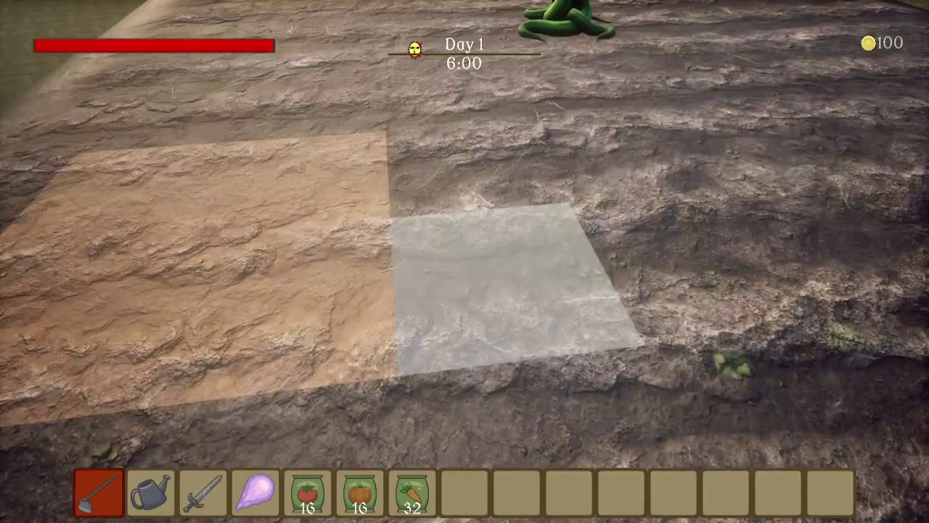
{"action": "left_click", "coordinate": [464, 261]}
{"action": "key", "text": "2"}
{"action": "left_click", "coordinate": [465, 262]}
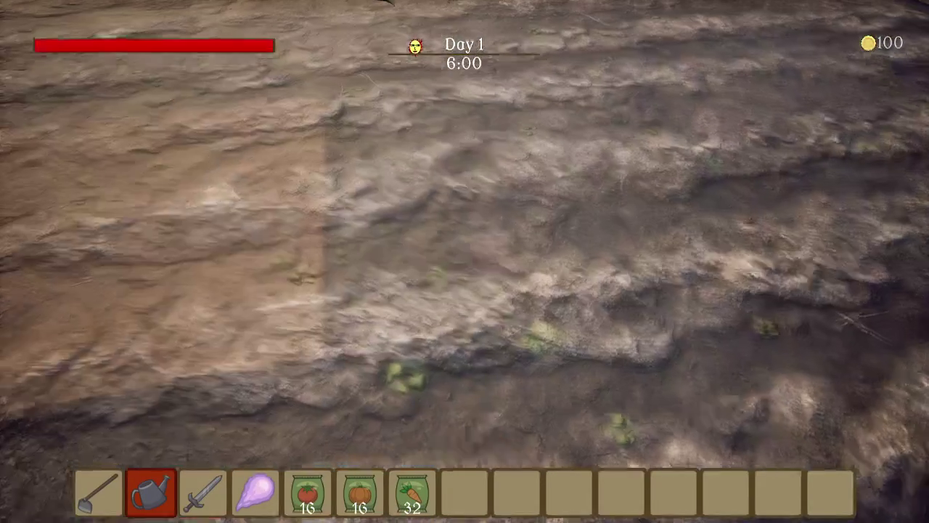
Plant all the carrot seeds in the tilled plot, then equip the sword
{"action": "key", "text": "5"}
{"action": "key", "text": "7"}
{"action": "left_click", "coordinate": [465, 261]}
{"action": "left_click", "coordinate": [464, 261]}
{"action": "left_click", "coordinate": [464, 261]}
{"action": "left_click", "coordinate": [465, 261]}
{"action": "left_click", "coordinate": [464, 261]}
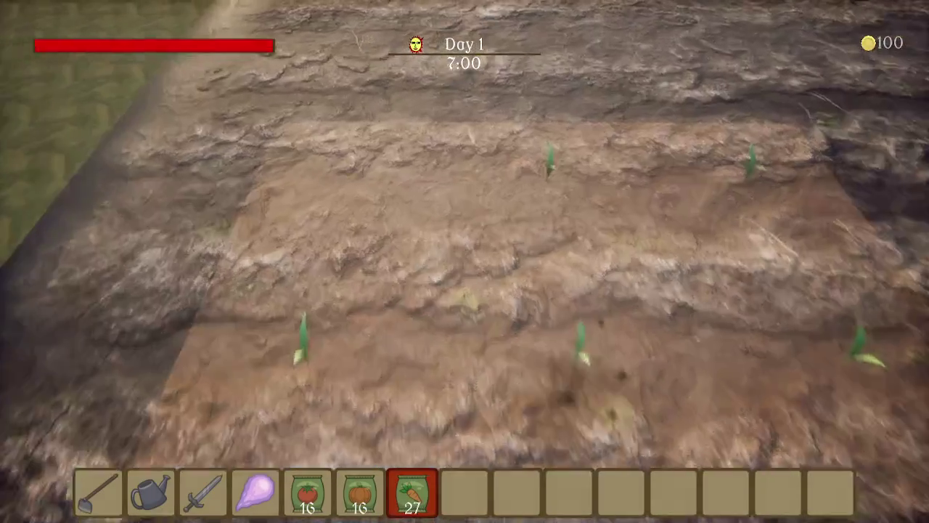
{"action": "left_click", "coordinate": [465, 261]}
{"action": "key", "text": "3"}
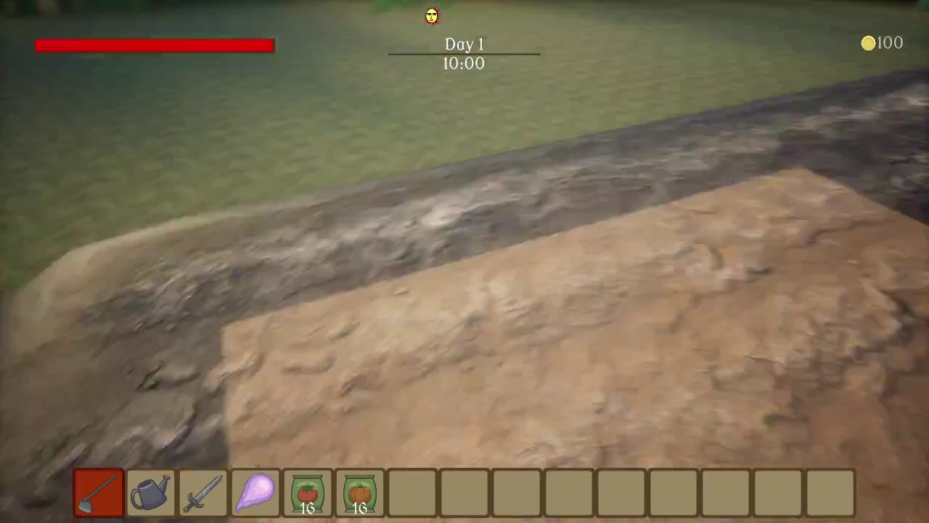
Walk to another part of the field and till its soil
{"action": "left_click", "coordinate": [465, 261]}
{"action": "key", "text": "w"}
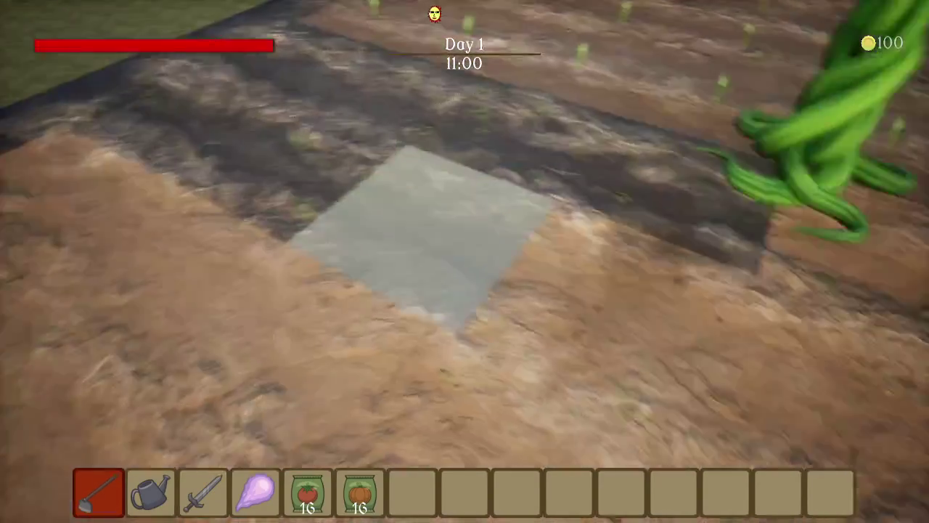
{"action": "left_click", "coordinate": [465, 261]}
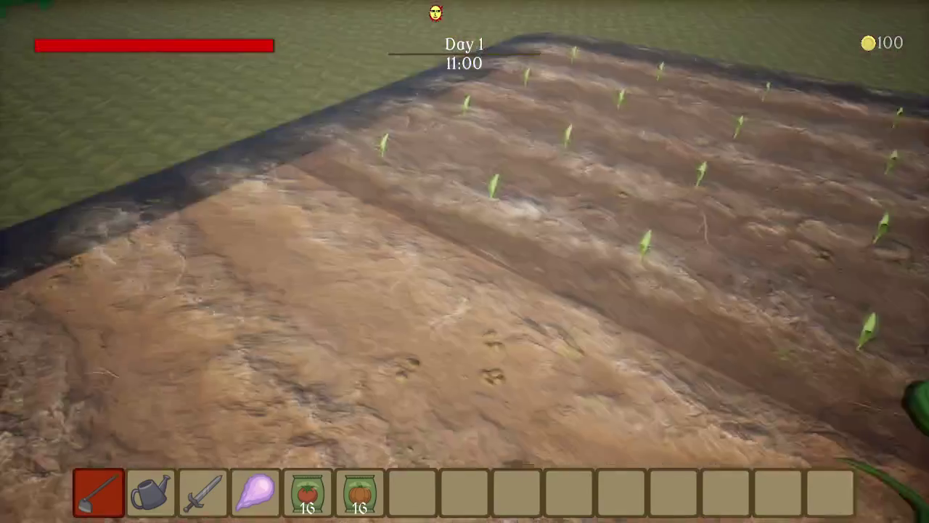
Plant tomato seeds across the tilled rows, leaving 5 seeds
{"action": "scroll", "coordinate": [465, 262], "scroll_direction": "down", "scroll_amount": 4}
{"action": "left_click", "coordinate": [465, 261]}
{"action": "left_click", "coordinate": [464, 261]}
{"action": "left_click", "coordinate": [465, 261]}
{"action": "left_click", "coordinate": [465, 261]}
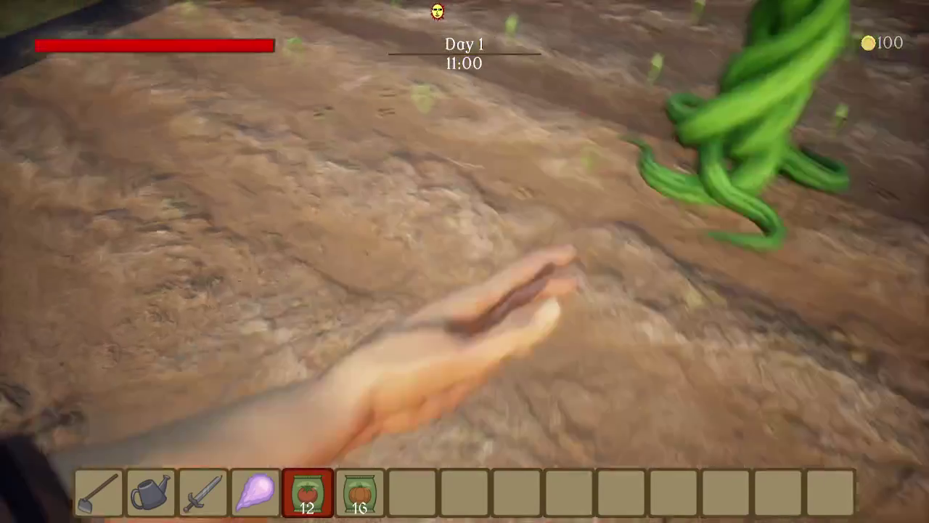
{"action": "left_click", "coordinate": [465, 261]}
{"action": "left_click", "coordinate": [465, 261]}
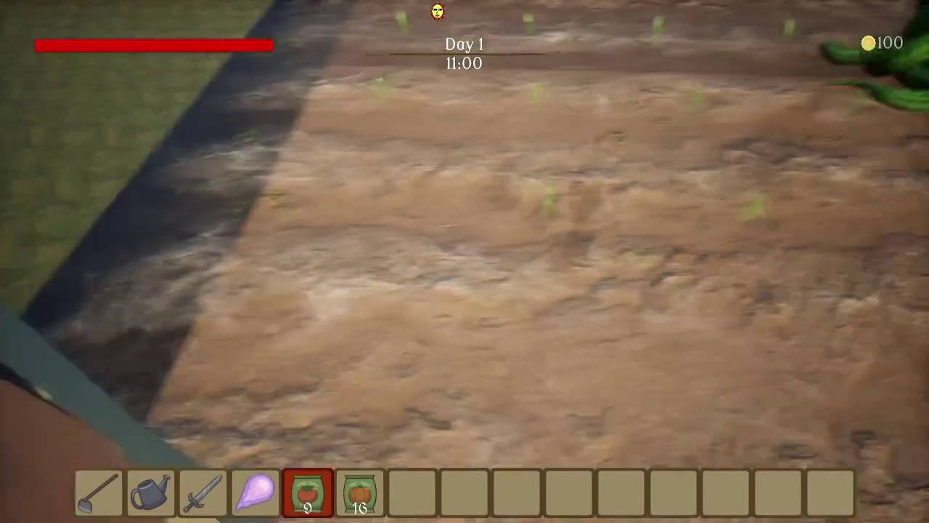
{"action": "left_click", "coordinate": [465, 261]}
{"action": "left_click", "coordinate": [464, 262]}
{"action": "left_click", "coordinate": [464, 262]}
{"action": "left_click", "coordinate": [465, 261]}
{"action": "left_click", "coordinate": [465, 262]}
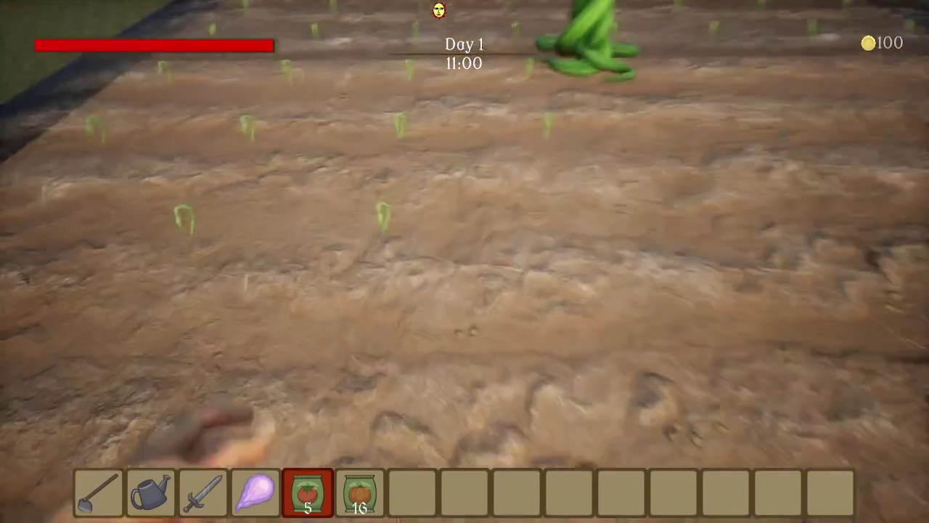
{"action": "left_click", "coordinate": [465, 261]}
{"action": "left_click", "coordinate": [464, 261]}
{"action": "left_click", "coordinate": [465, 261]}
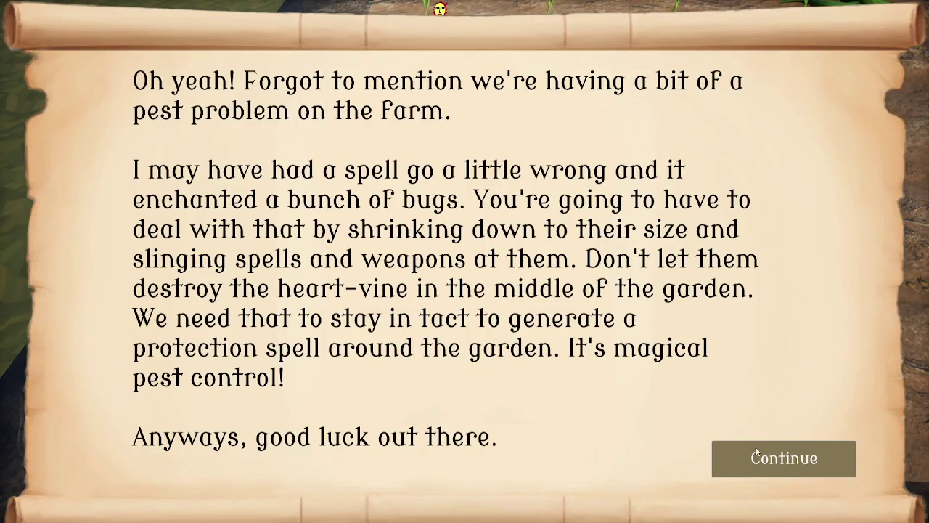
Dismiss the pest-problem letter and burn the attacking bugs with spells, reaching 109 coins
{"action": "left_click", "coordinate": [756, 447]}
{"action": "left_click", "coordinate": [465, 262]}
{"action": "left_click", "coordinate": [465, 261]}
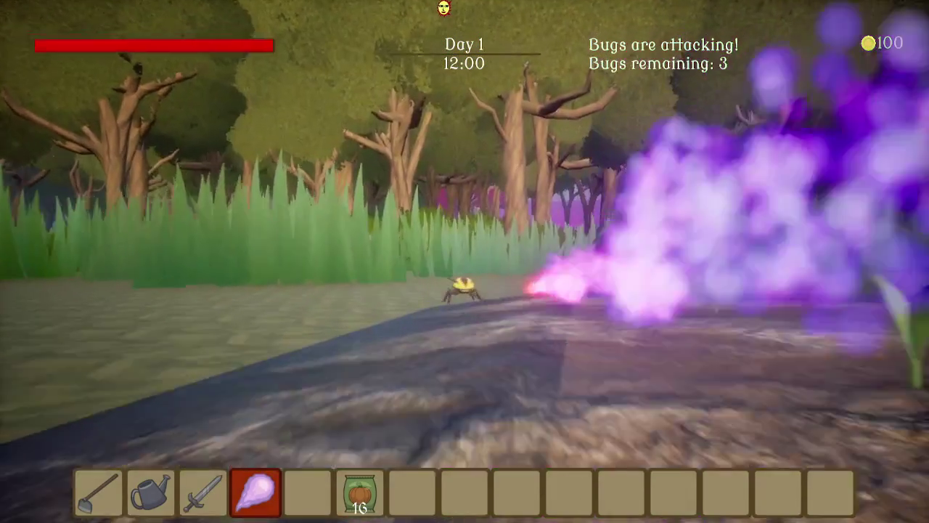
{"action": "left_click", "coordinate": [464, 262]}
{"action": "left_click", "coordinate": [464, 262]}
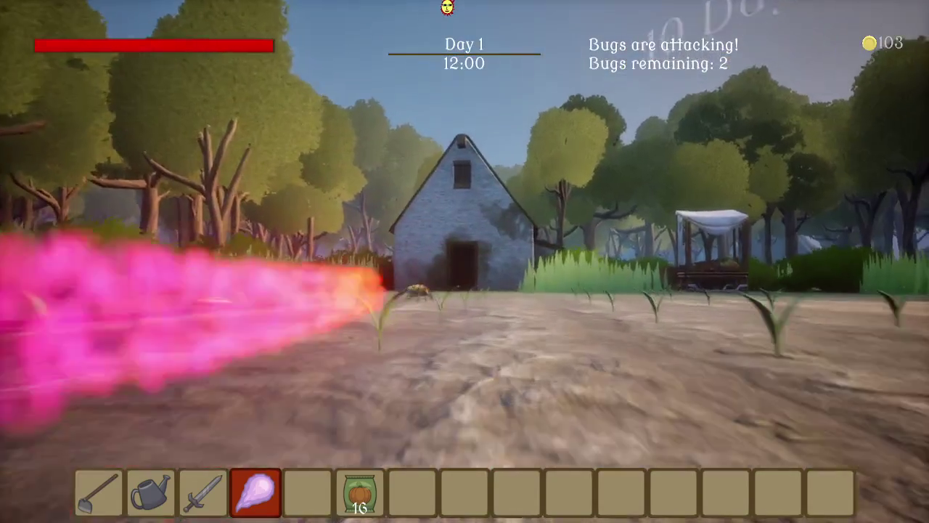
{"action": "left_click", "coordinate": [465, 261]}
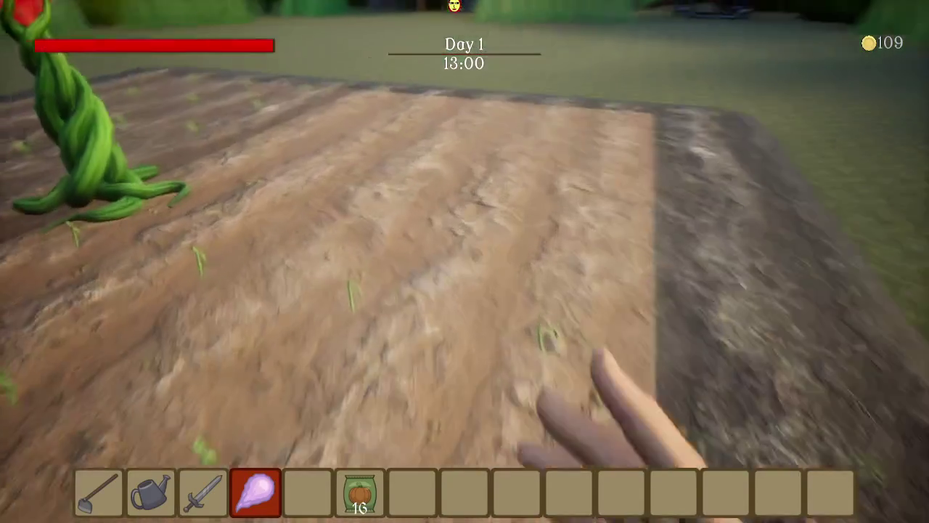
Plant all the pumpkin seeds in the plot
{"action": "key", "text": "1"}
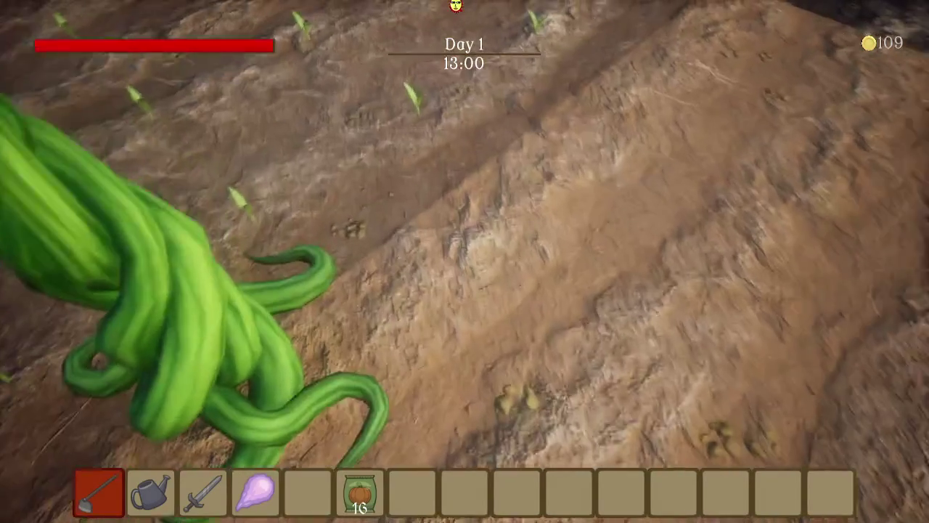
{"action": "left_click", "coordinate": [465, 261]}
{"action": "left_click", "coordinate": [464, 262]}
{"action": "left_click", "coordinate": [465, 262]}
{"action": "left_click", "coordinate": [465, 261]}
{"action": "left_click", "coordinate": [464, 261]}
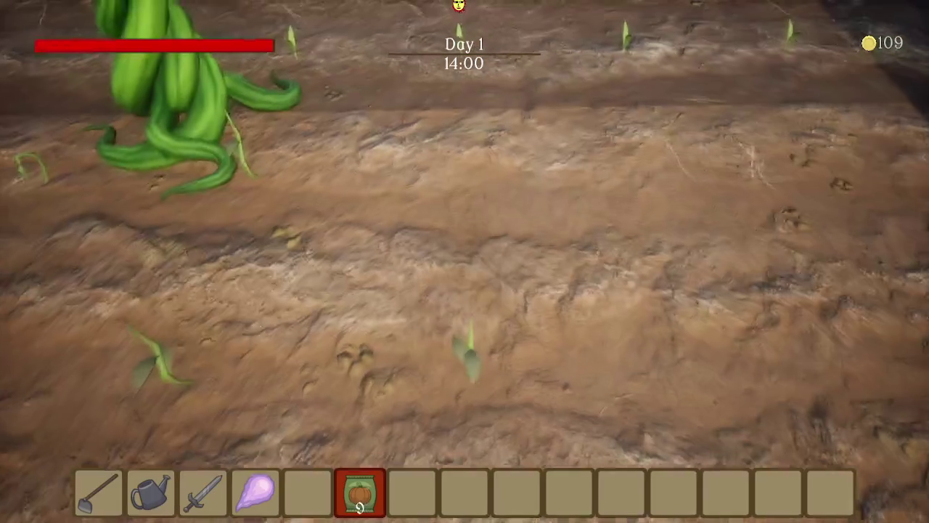
{"action": "left_click", "coordinate": [464, 261]}
{"action": "left_click", "coordinate": [465, 262]}
{"action": "left_click", "coordinate": [465, 261]}
{"action": "left_click", "coordinate": [464, 262]}
{"action": "left_click", "coordinate": [465, 261]}
{"action": "left_click", "coordinate": [465, 261]}
{"action": "left_click", "coordinate": [465, 262]}
Water the newly planted sprouts with the watering can
{"action": "key", "text": "2"}
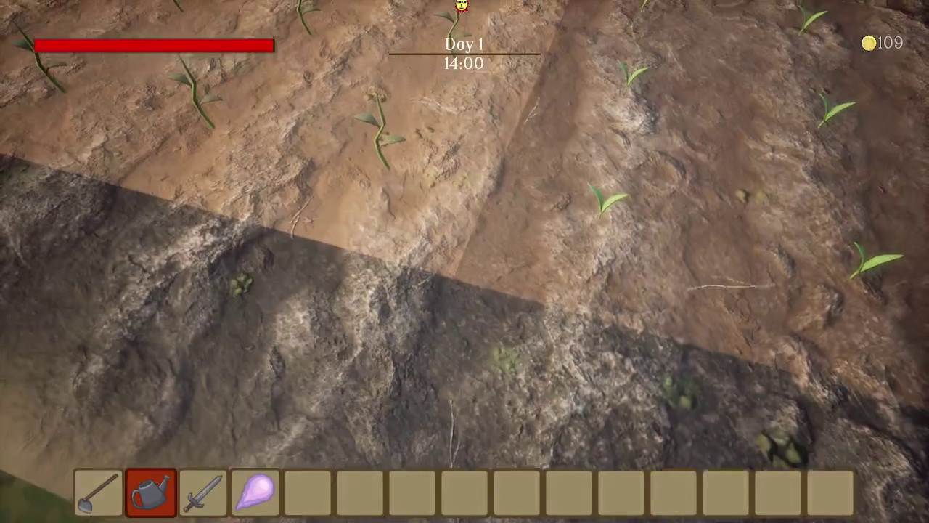
{"action": "left_click", "coordinate": [464, 261]}
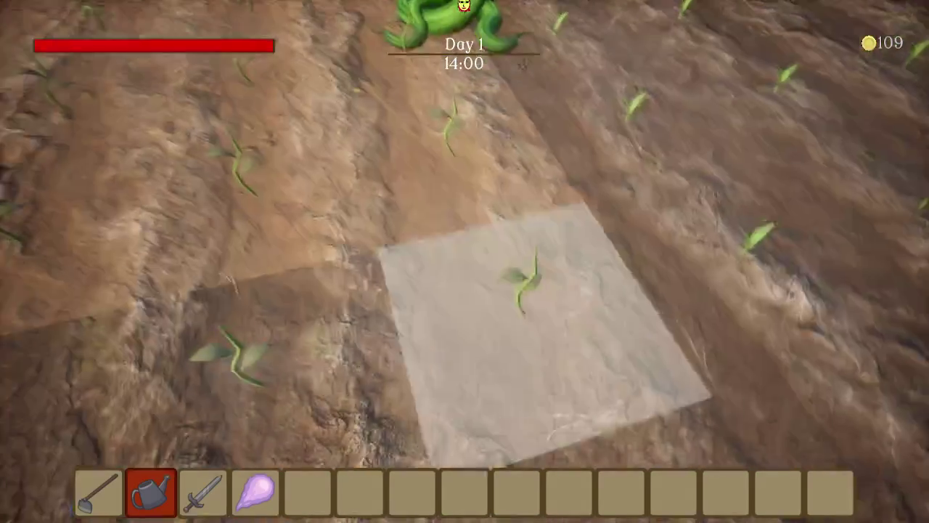
{"action": "left_click", "coordinate": [465, 261]}
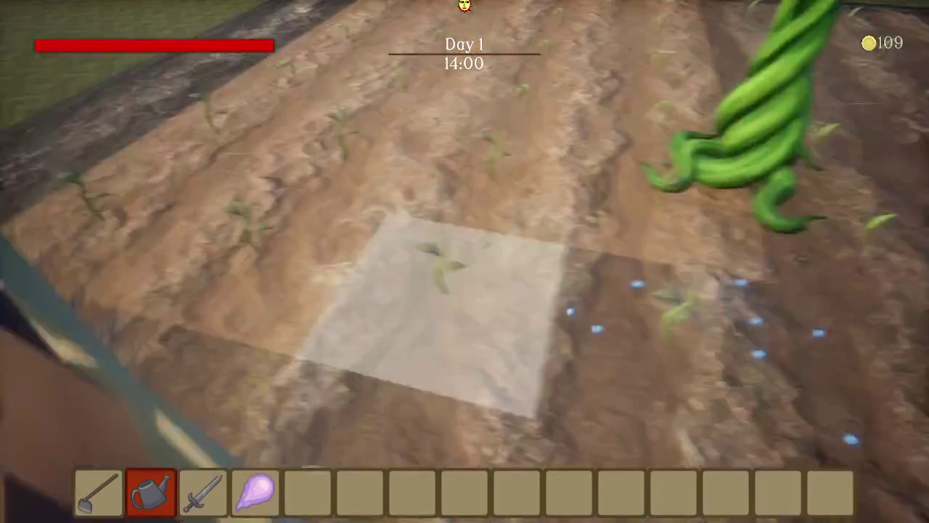
{"action": "left_click", "coordinate": [465, 261]}
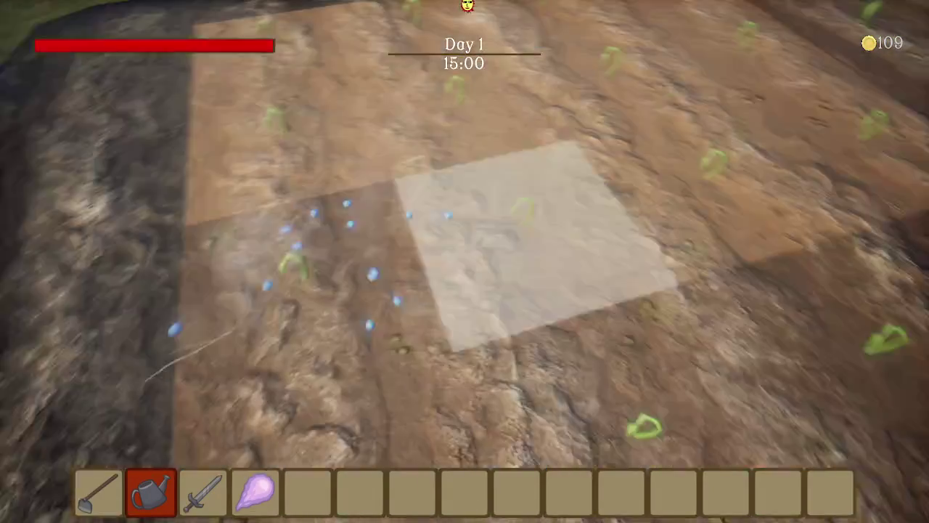
{"action": "left_click", "coordinate": [465, 261]}
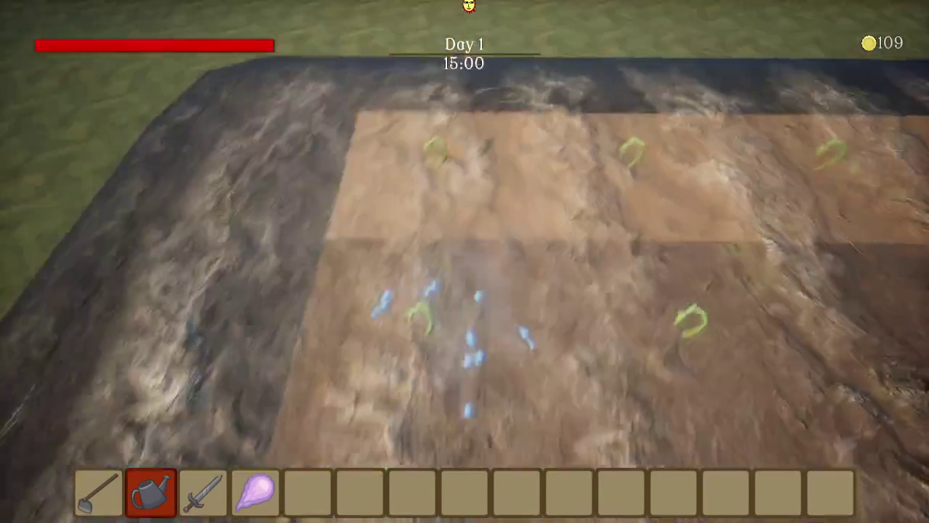
{"action": "left_click", "coordinate": [465, 261]}
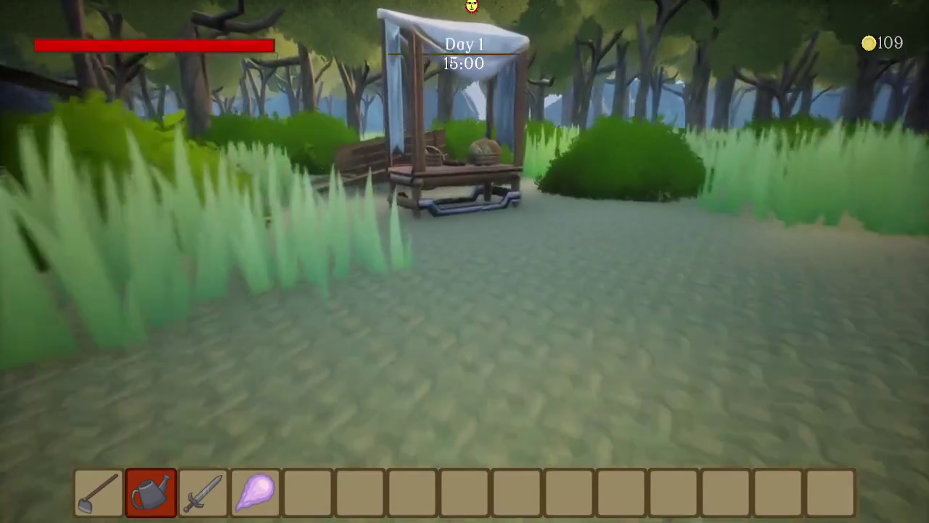
Buy five carrots at the market stall's trade inventory, leaving 9 coins
{"action": "scroll", "coordinate": [465, 261], "scroll_direction": "down", "scroll_amount": 2}
{"action": "scroll", "coordinate": [465, 261], "scroll_direction": "up", "scroll_amount": 1}
{"action": "key", "text": "e"}
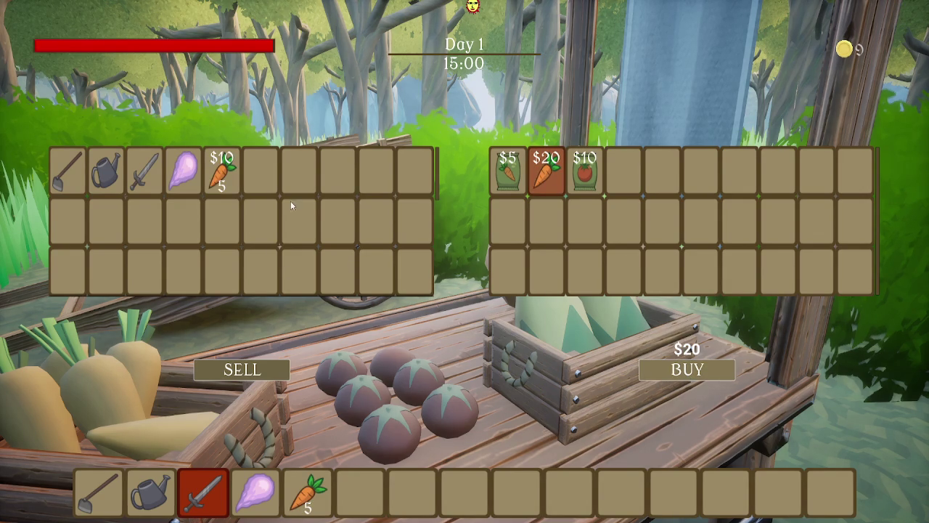
{"action": "key", "text": "Escape"}
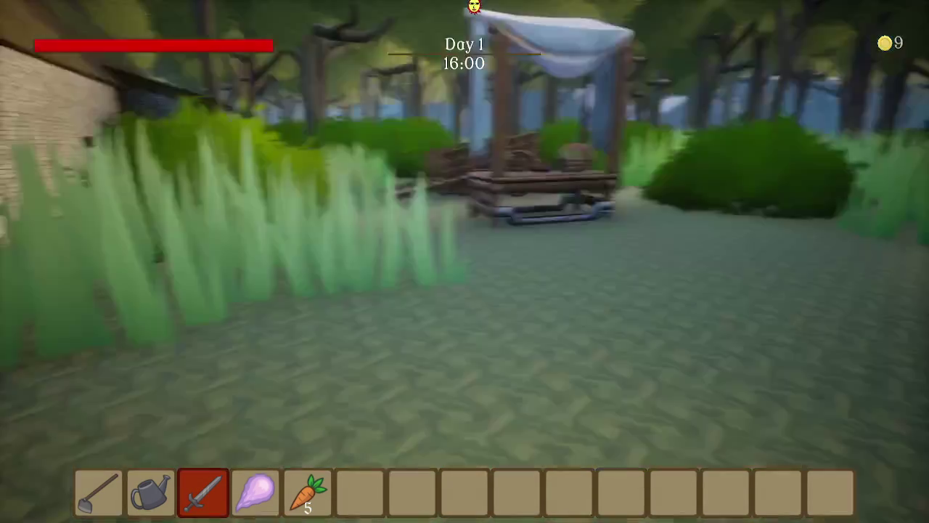
{"action": "key", "text": "e"}
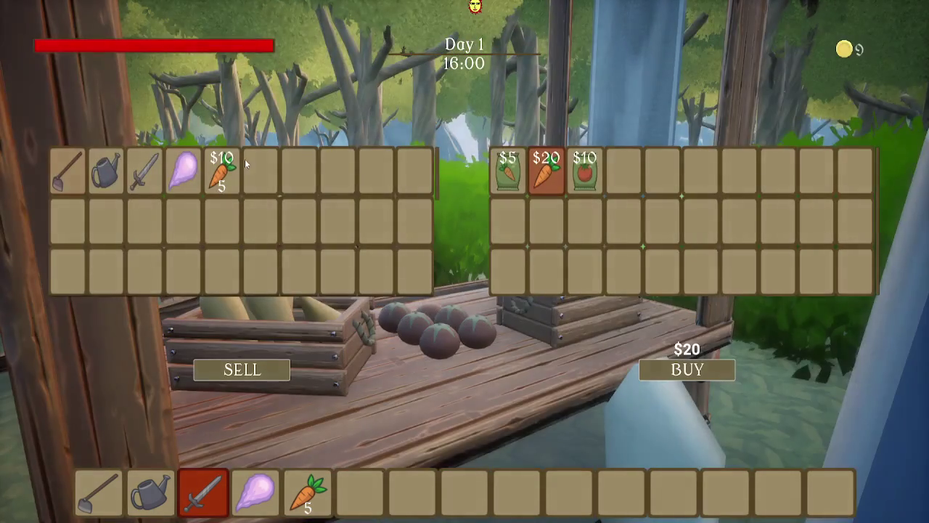
{"action": "key", "text": "Escape"}
Return to the tilled field to check the spell plant, then swing the sword into the grass
{"action": "key", "text": "w"}
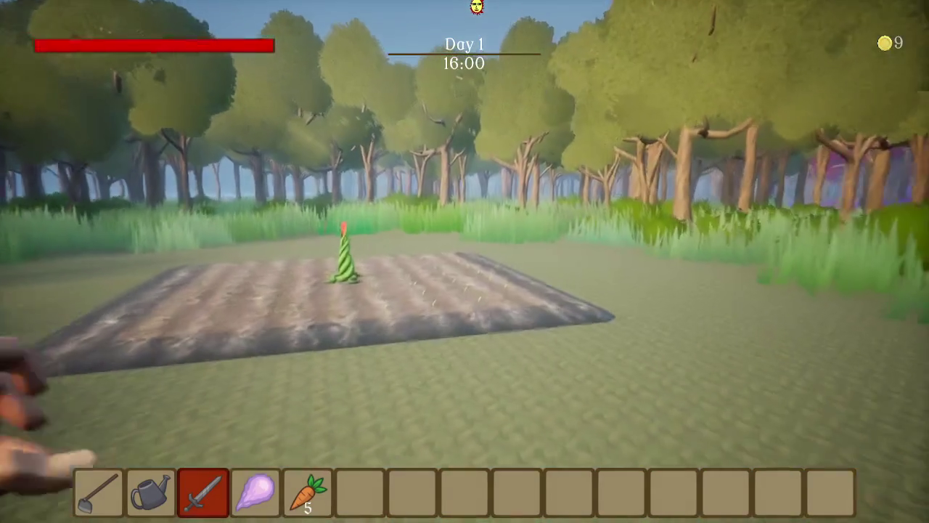
{"action": "key", "text": "w"}
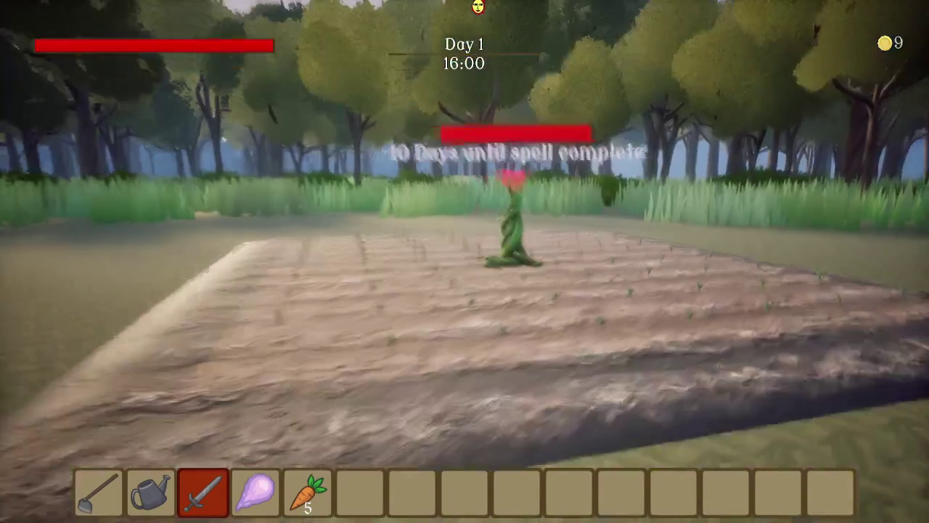
{"action": "key", "text": "s"}
{"action": "left_click", "coordinate": [464, 261]}
{"action": "left_click", "coordinate": [465, 261]}
{"action": "key", "text": "w"}
{"action": "left_click", "coordinate": [464, 261]}
Walk out of the trees, swing the sword at the clearing, and equip the hoe
{"action": "key", "text": "w"}
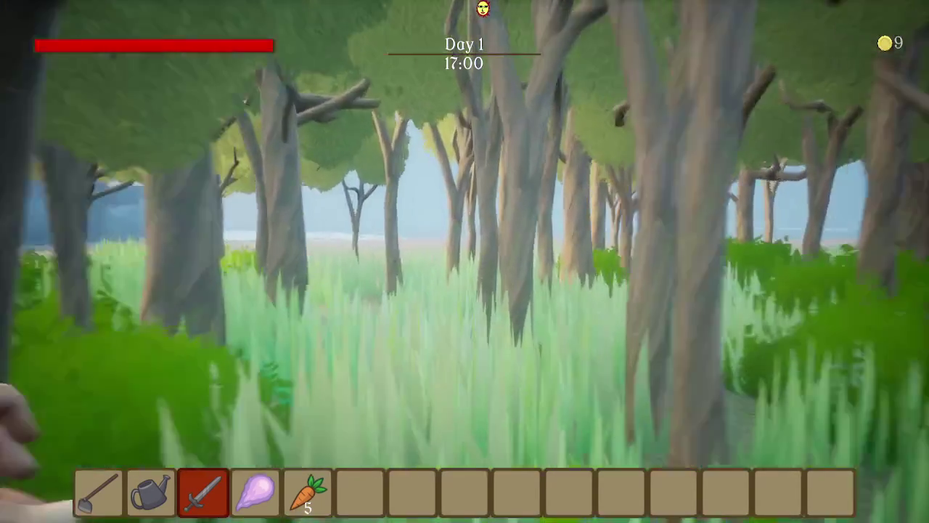
{"action": "key", "text": "w"}
{"action": "left_click", "coordinate": [465, 261]}
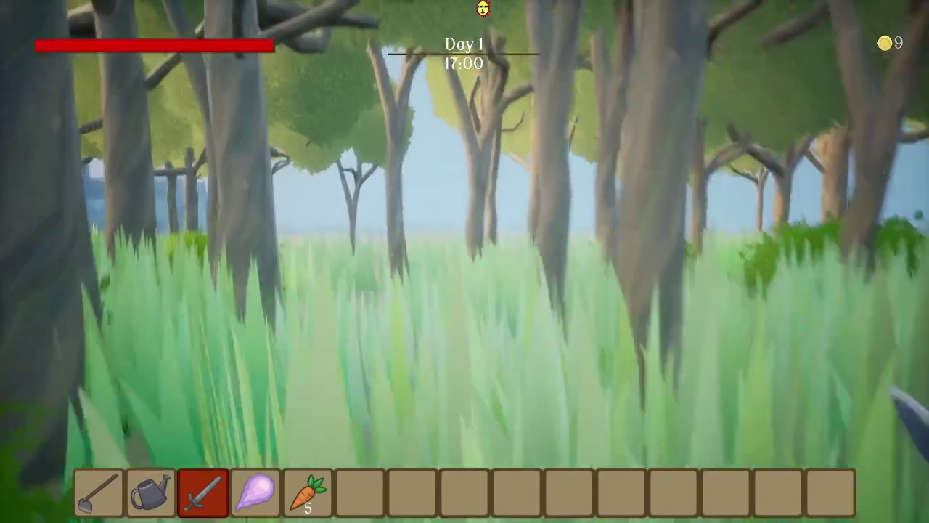
{"action": "key", "text": "w"}
{"action": "scroll", "coordinate": [465, 261], "scroll_direction": "up", "scroll_amount": 2}
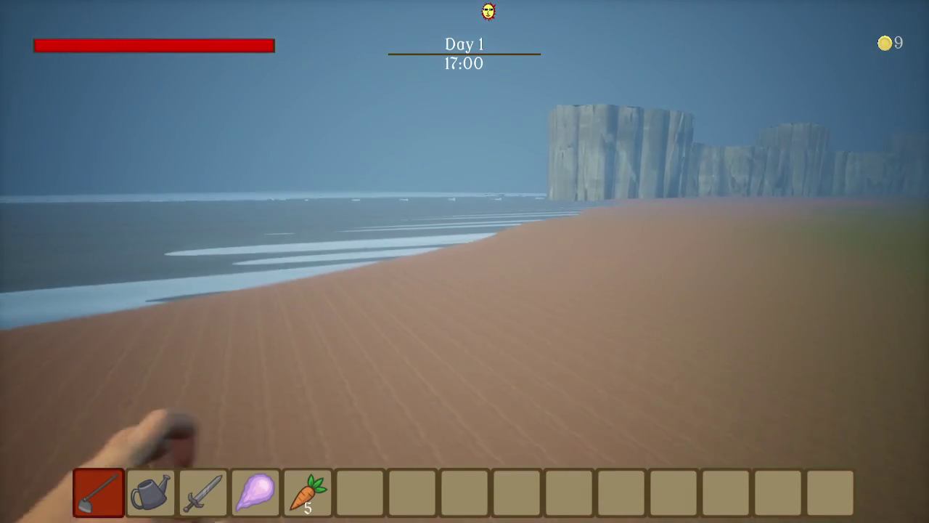
Walk along the beach, looking out to sea, up to the blue cliff
{"action": "key", "text": "w"}
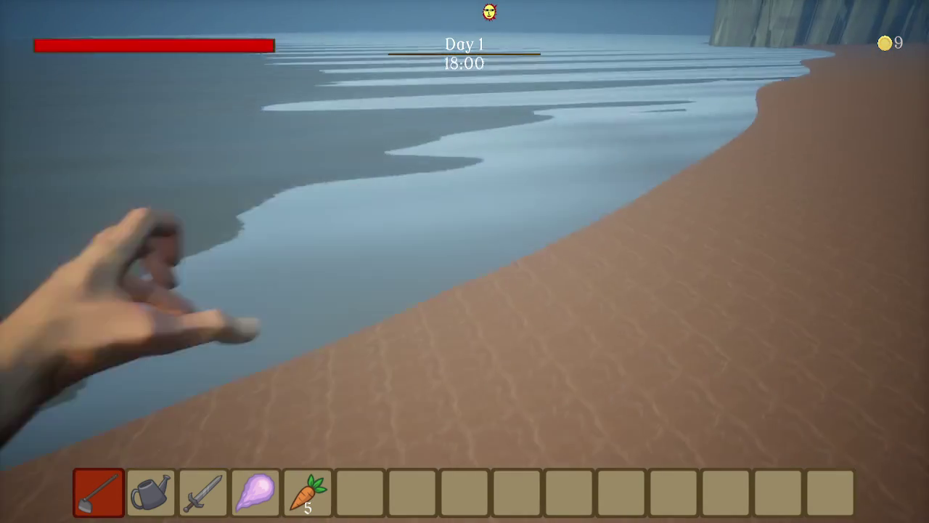
{"action": "key", "text": "w"}
{"action": "key", "text": "w"}
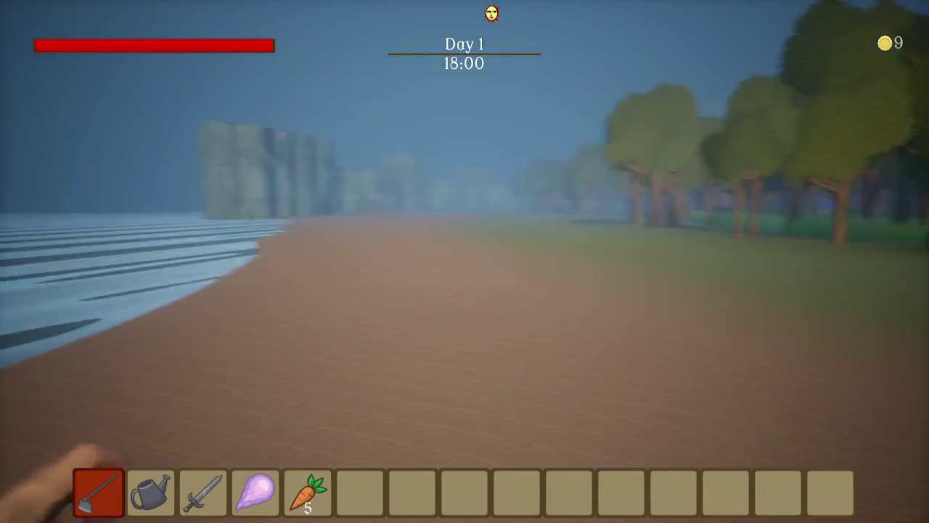
{"action": "key", "text": "w"}
{"action": "key", "text": "w"}
{"action": "key", "text": "w"}
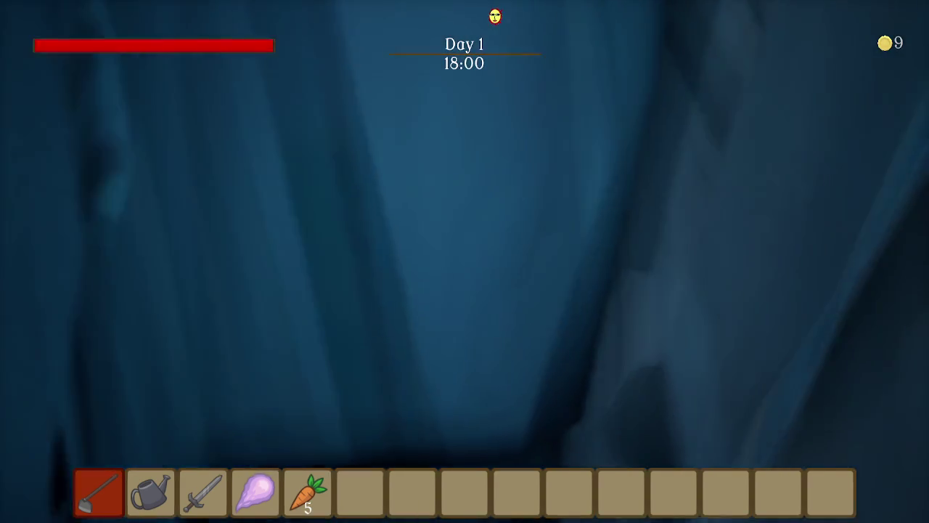
{"action": "key", "text": "w"}
{"action": "key", "text": "w"}
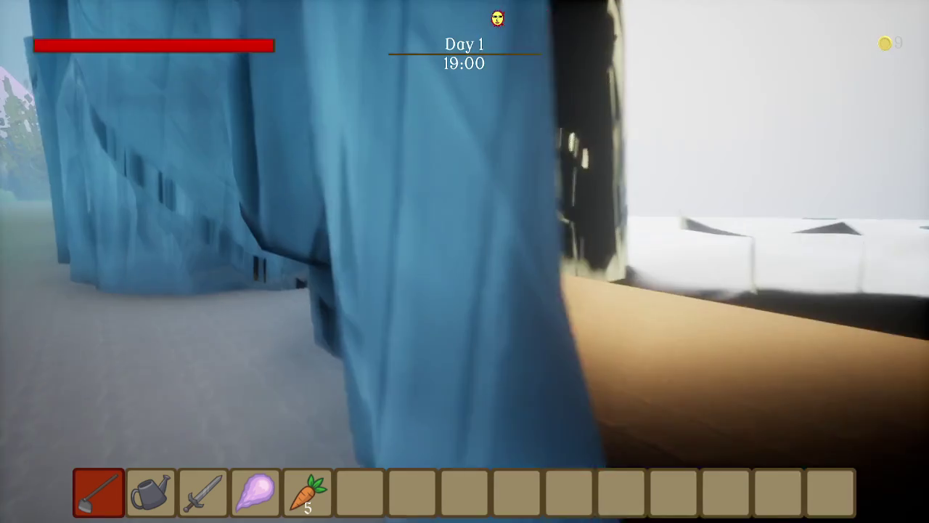
Go around the blue cliff onto the grassland and into the tree between the cliffs
{"action": "key", "text": "w"}
{"action": "key", "text": "w"}
{"action": "key", "text": "w"}
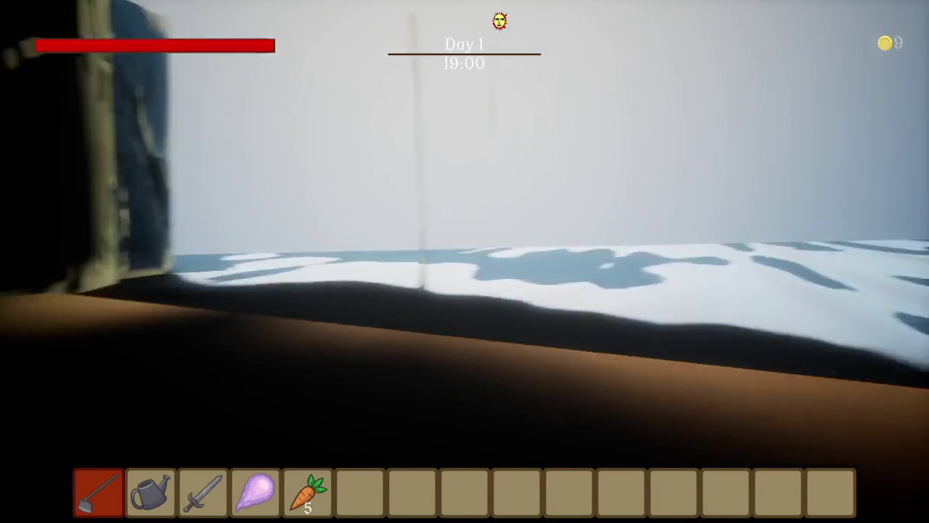
{"action": "key", "text": "w"}
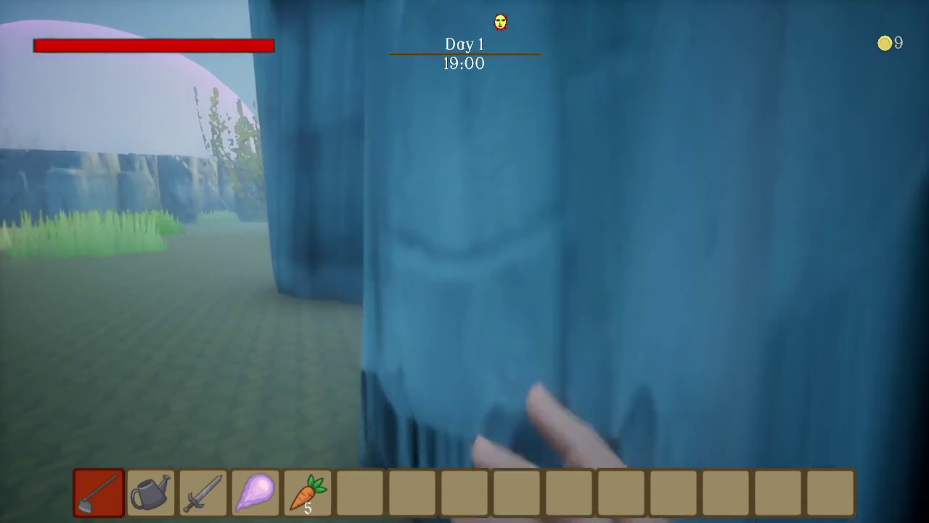
{"action": "key", "text": "w"}
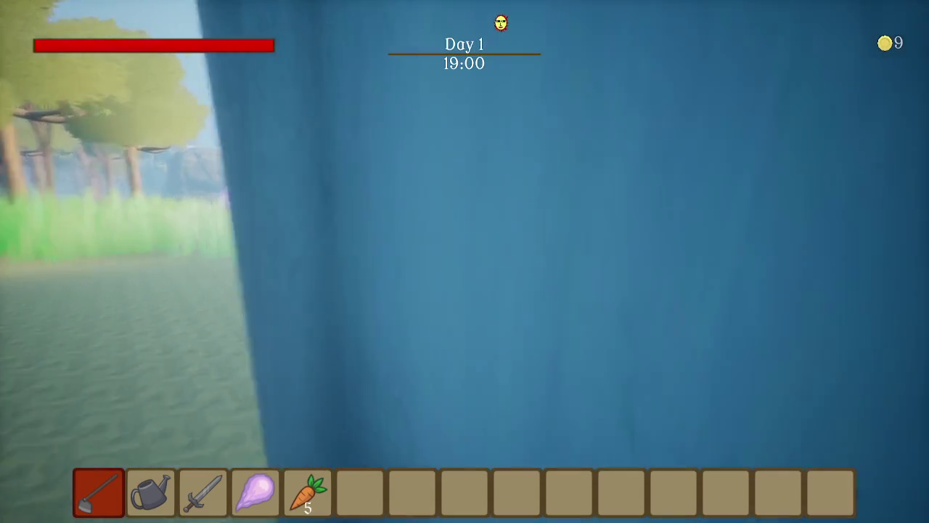
{"action": "key", "text": "w"}
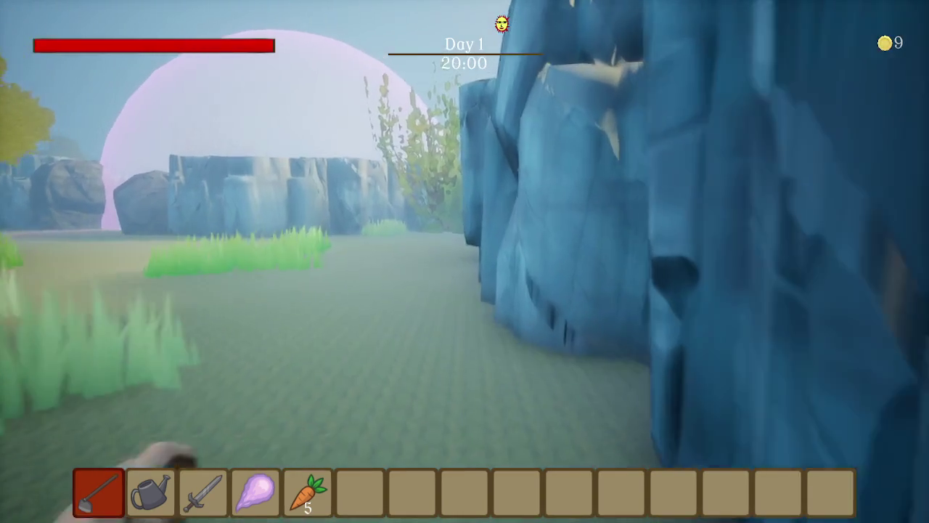
{"action": "key", "text": "w"}
{"action": "key", "text": "w"}
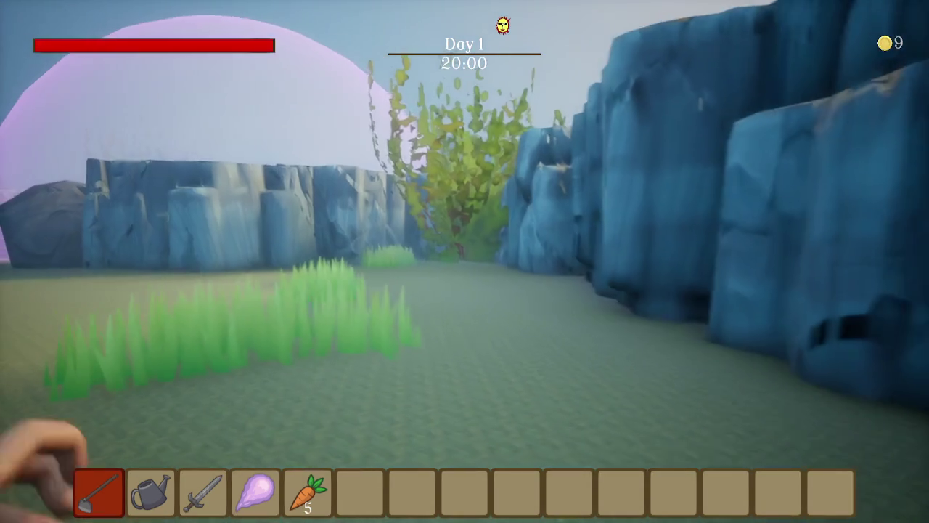
{"action": "key", "text": "w"}
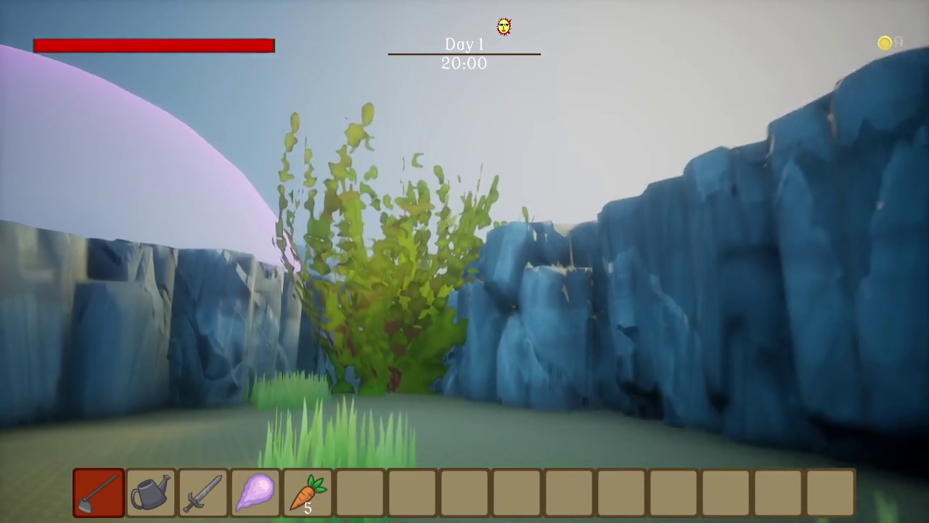
{"action": "key", "text": "w"}
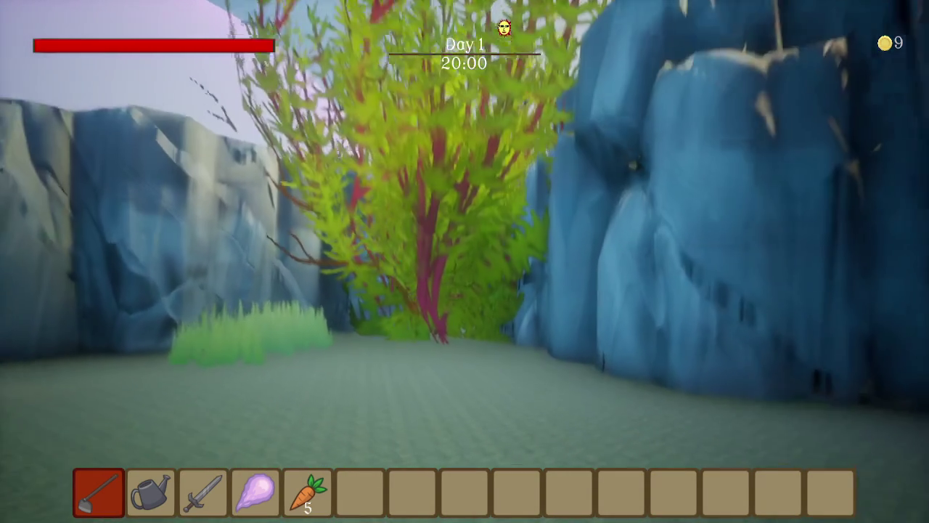
{"action": "key", "text": "w"}
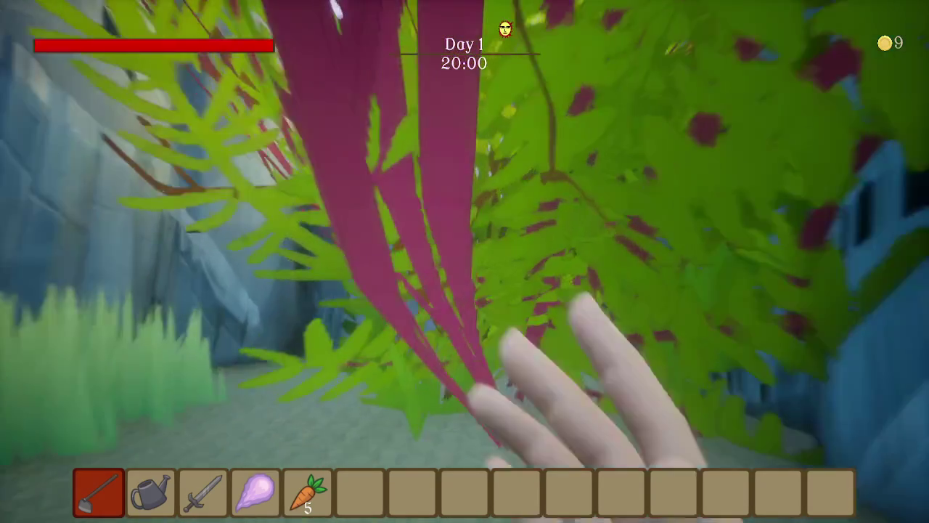
{"action": "key", "text": "w"}
{"action": "key", "text": "w"}
{"action": "key", "text": "w"}
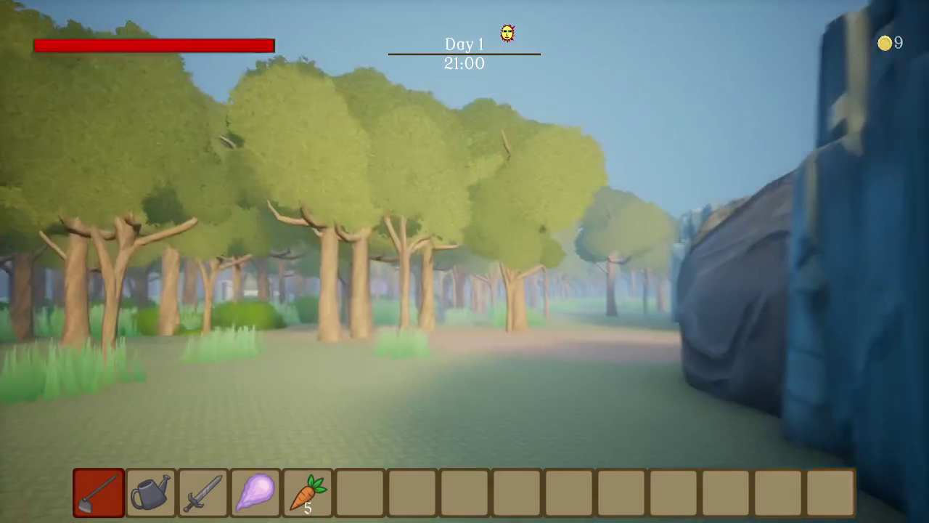
Walk into the forest past the large blue rock and the purple crystal
{"action": "key", "text": "w"}
{"action": "key", "text": "w"}
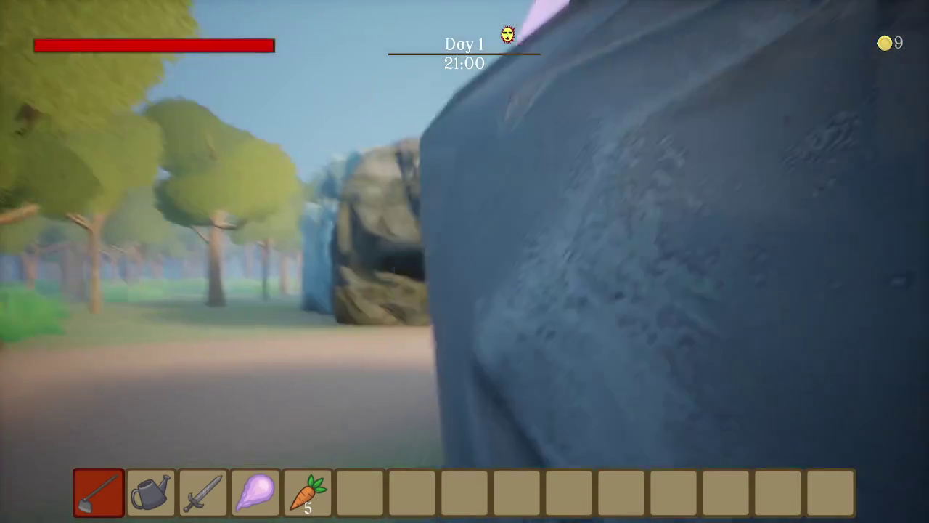
{"action": "key", "text": "w"}
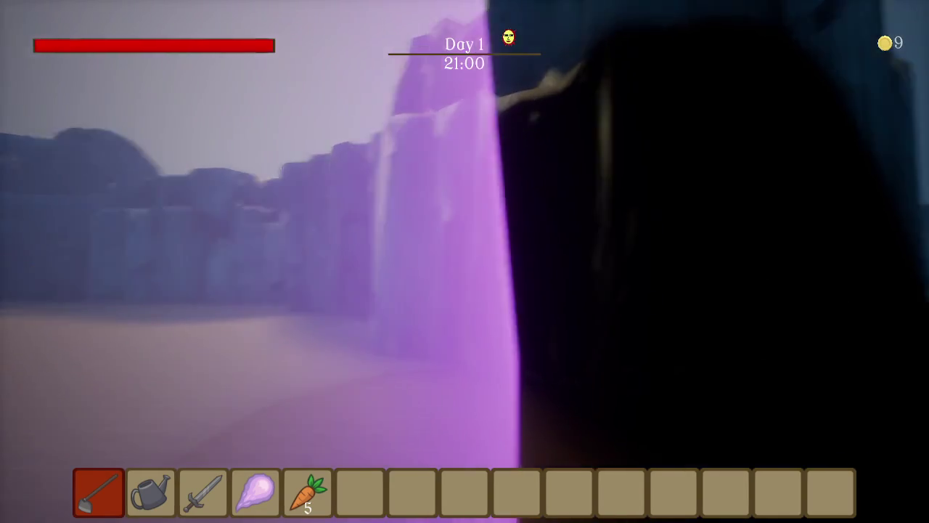
{"action": "key", "text": "w"}
{"action": "key", "text": "w"}
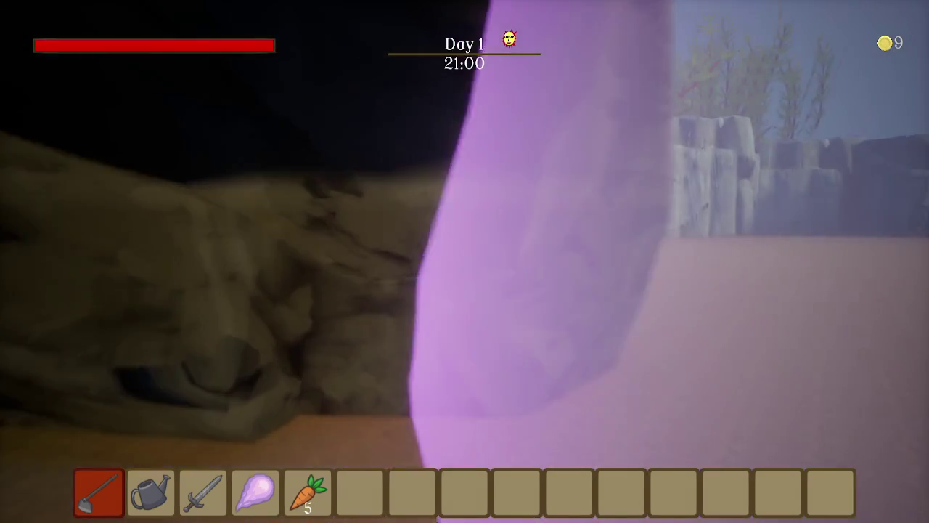
{"action": "key", "text": "w"}
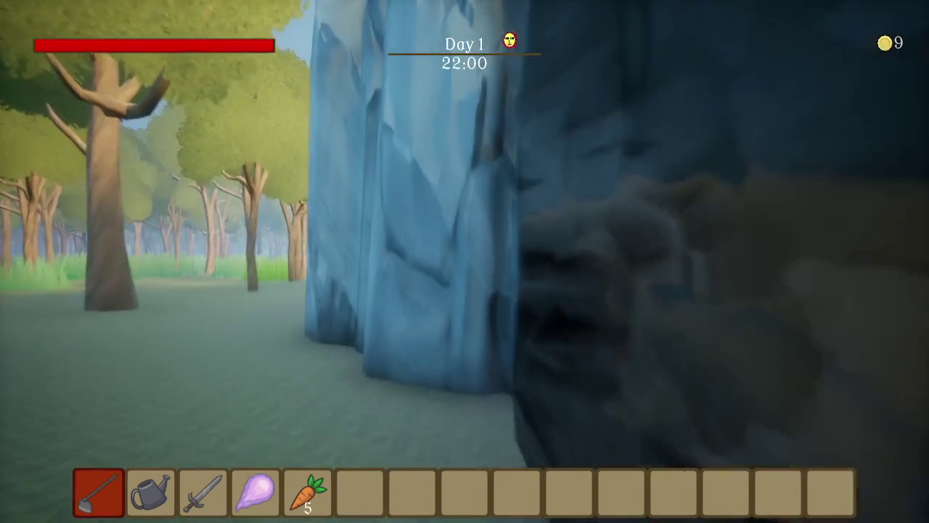
{"action": "key", "text": "w"}
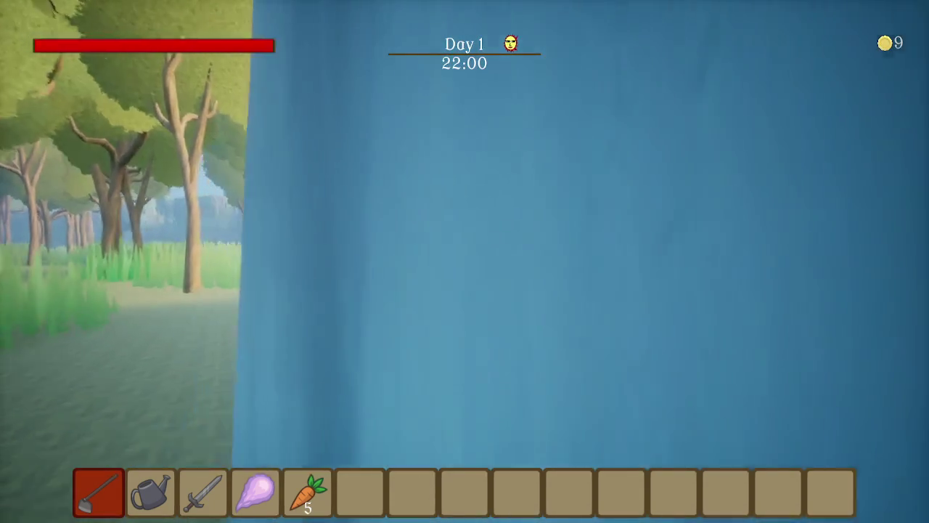
{"action": "key", "text": "a"}
Follow the forest path among the trunks until the stone house interior loads
{"action": "key", "text": "w"}
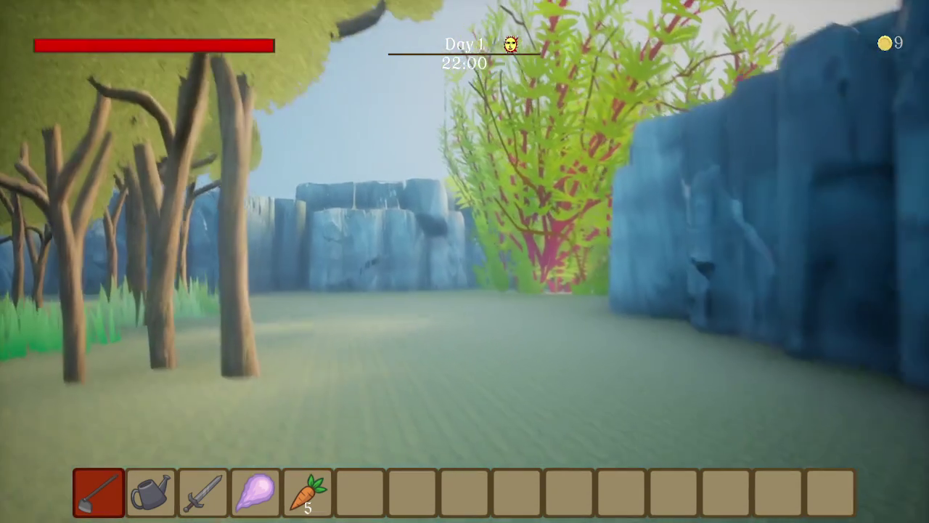
{"action": "key", "text": "w"}
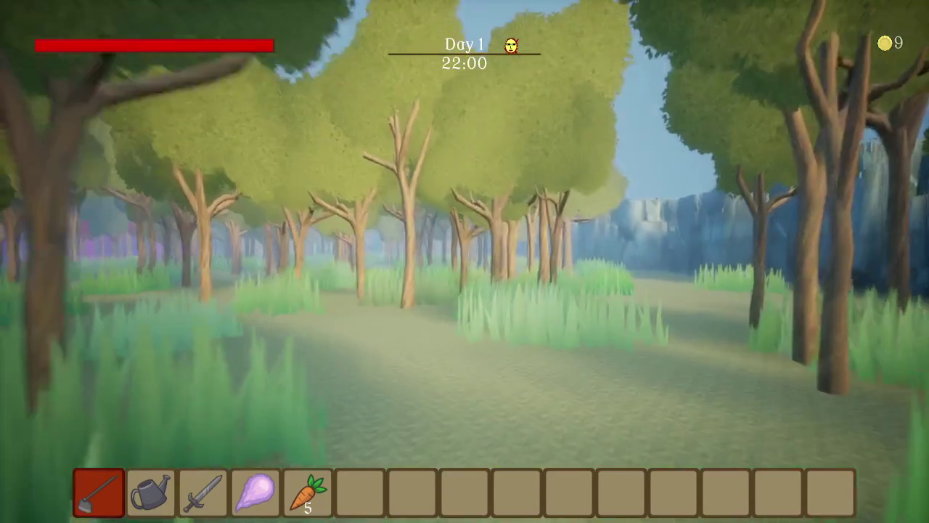
{"action": "key", "text": "w"}
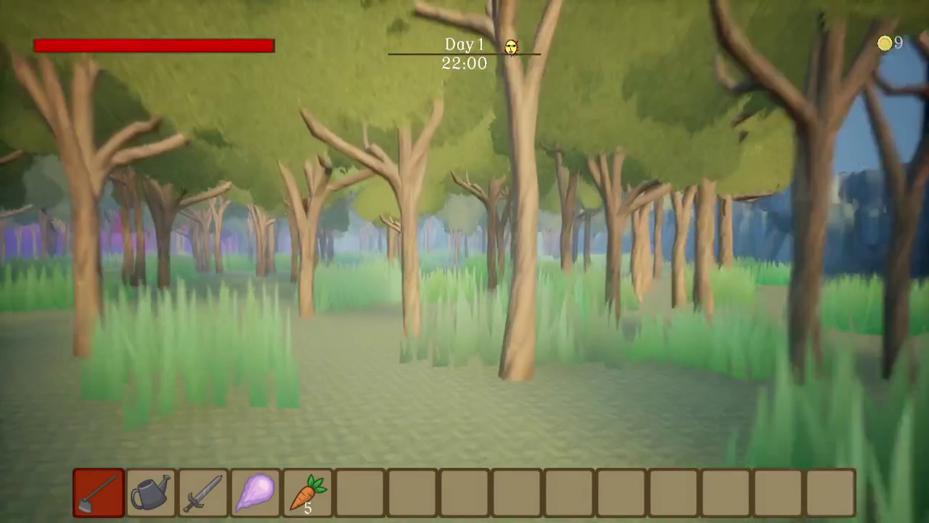
{"action": "key", "text": "w"}
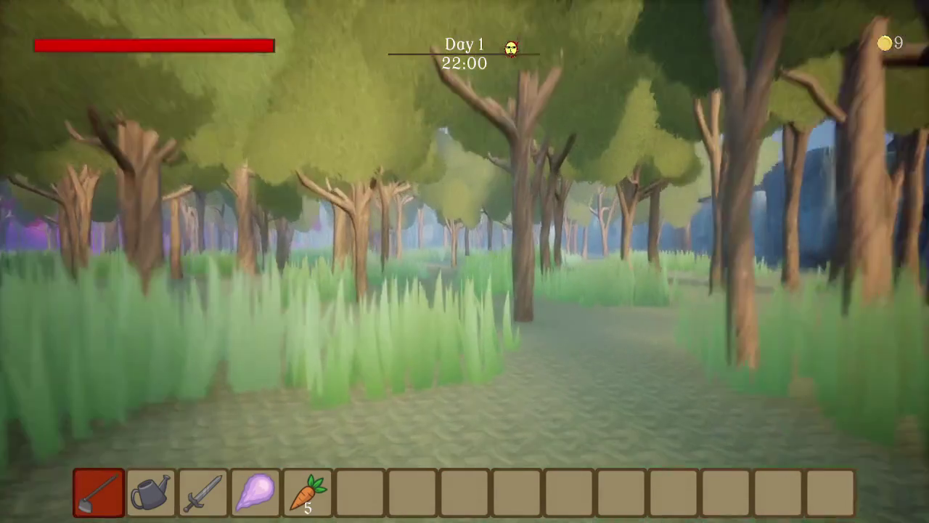
{"action": "key", "text": "w"}
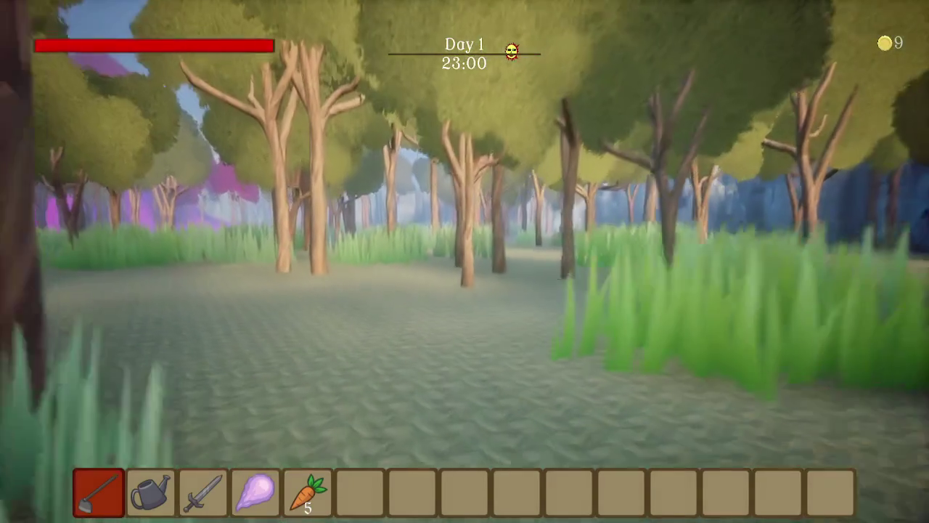
{"action": "key", "text": "w"}
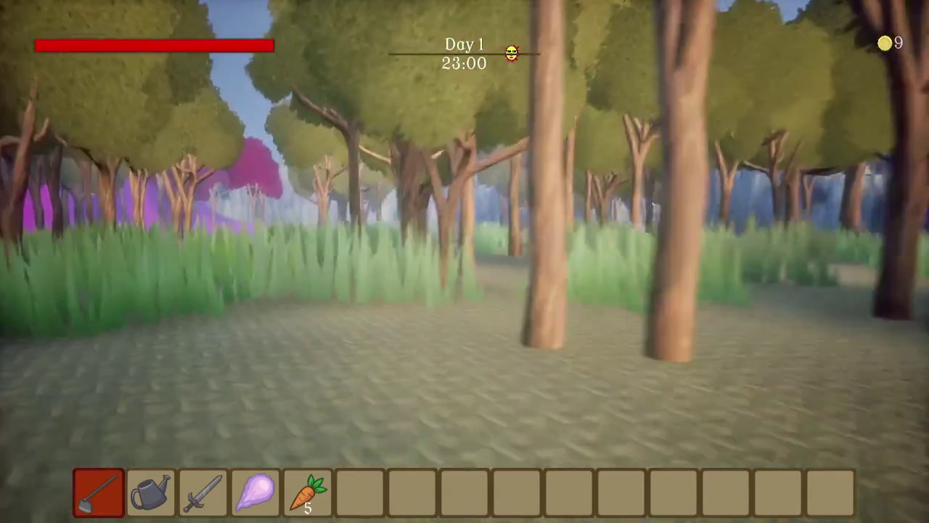
{"action": "key", "text": "w"}
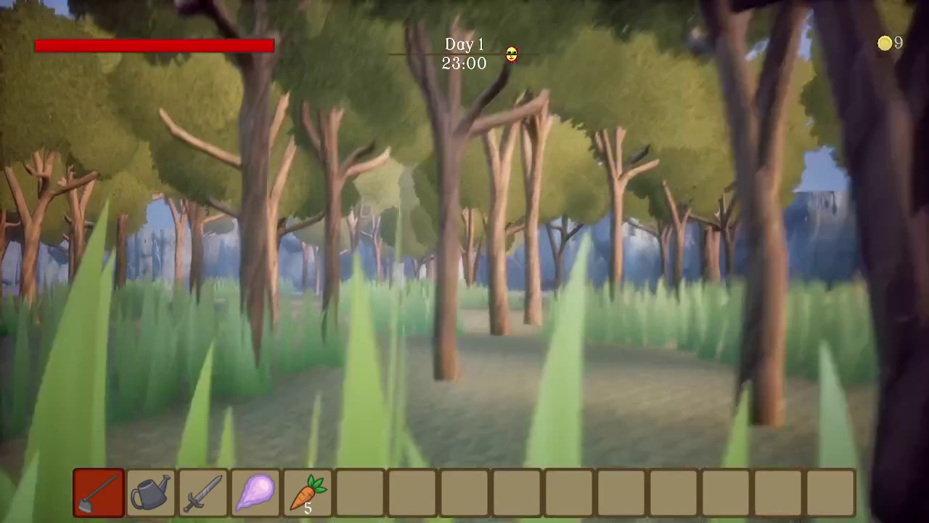
{"action": "key", "text": "w"}
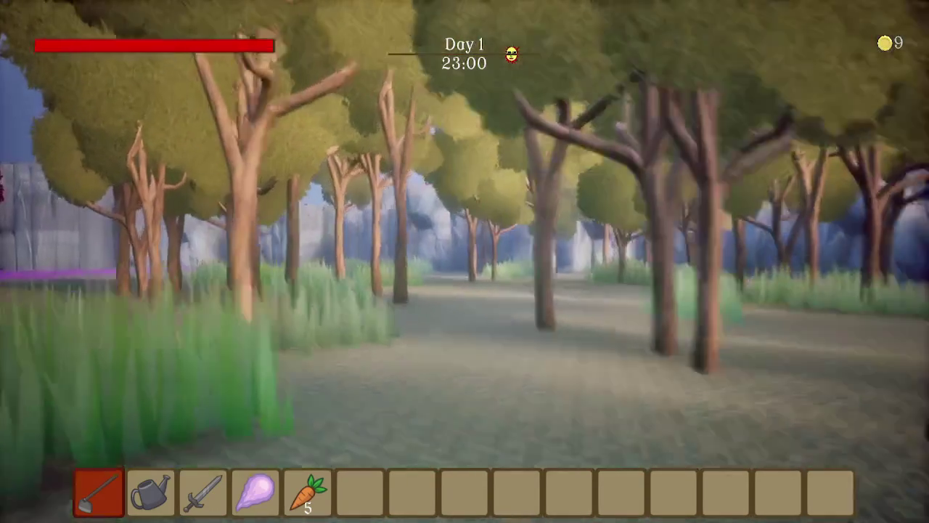
{"action": "key", "text": "w"}
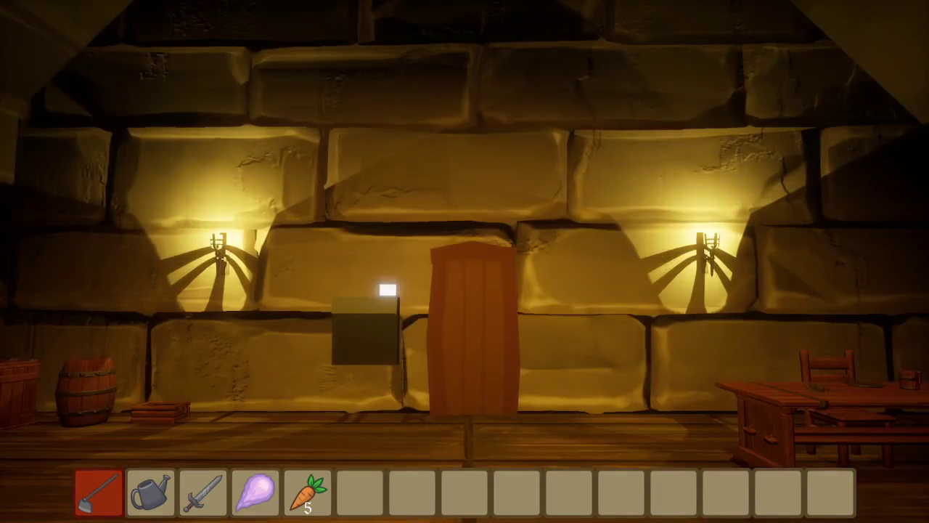
Open the mailbox and give a carrot for the Halp! request
{"action": "key", "text": "w"}
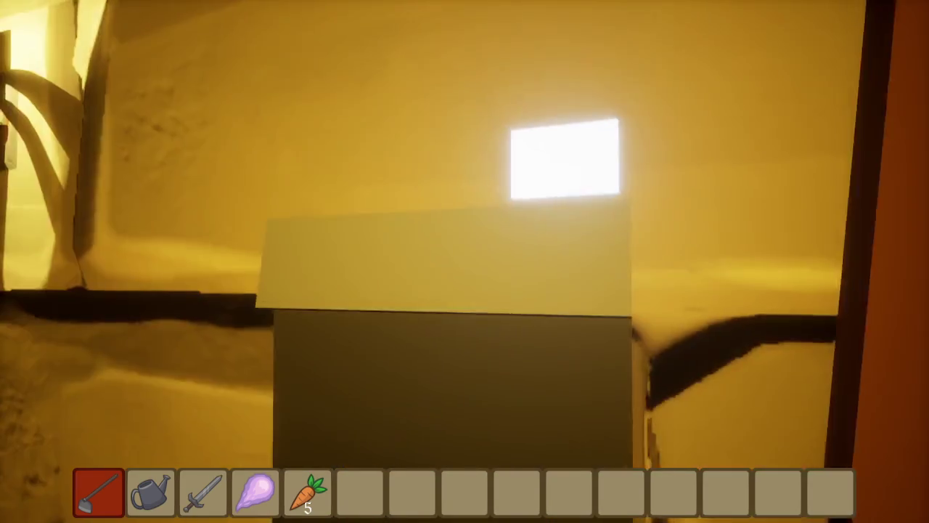
{"action": "key", "text": "w"}
{"action": "key", "text": "e"}
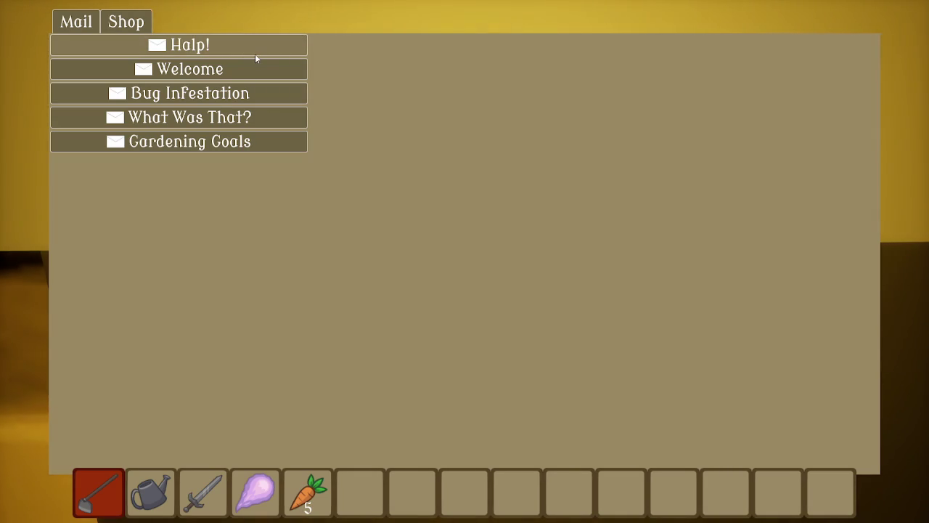
{"action": "left_click", "coordinate": [255, 54]}
{"action": "left_click_drag", "start_coordinate": [325, 485], "coordinate": [433, 377]}
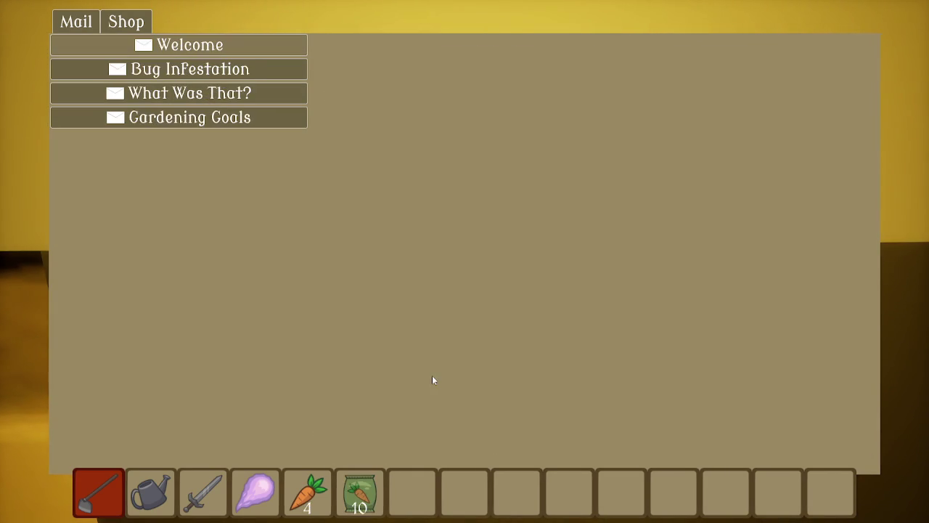
Read the Bug Infestation and Welcome letters
{"action": "left_click", "coordinate": [145, 23]}
{"action": "left_click", "coordinate": [85, 24]}
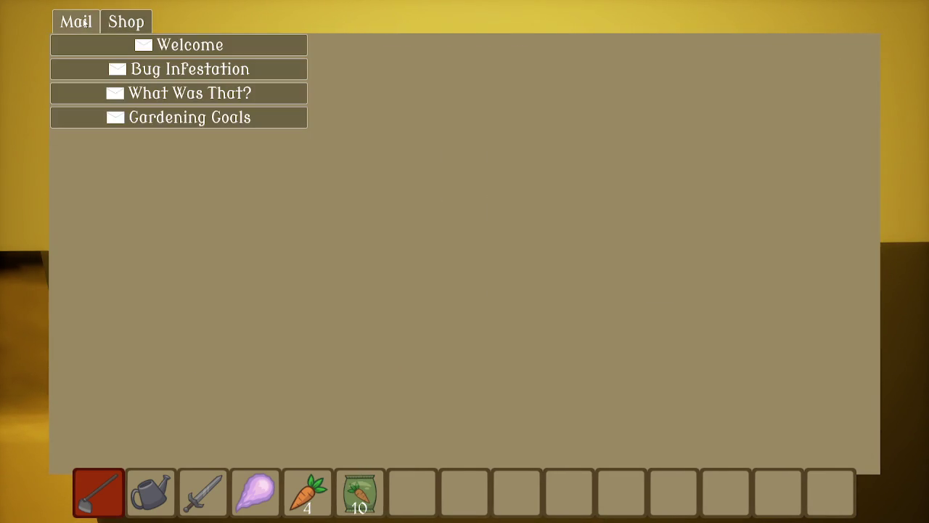
{"action": "left_click", "coordinate": [197, 69]}
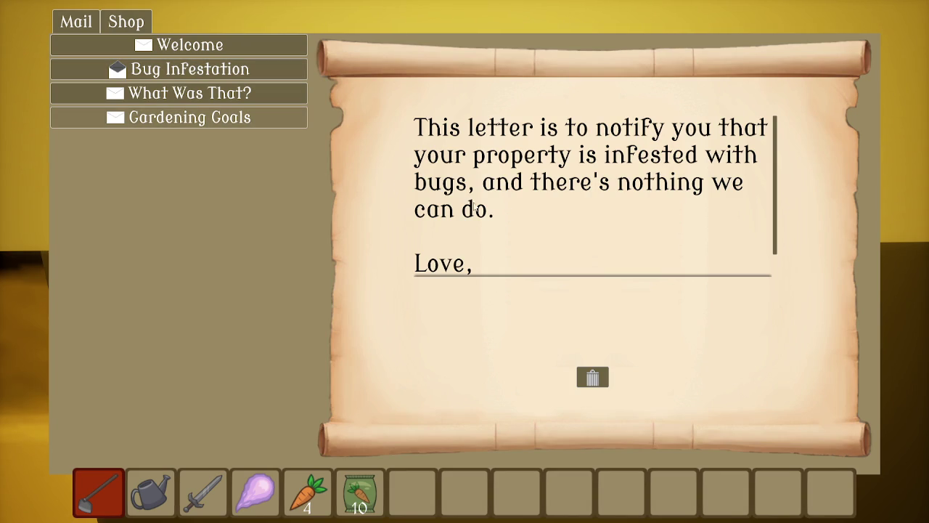
{"action": "scroll", "coordinate": [531, 226], "scroll_direction": "down", "scroll_amount": 1}
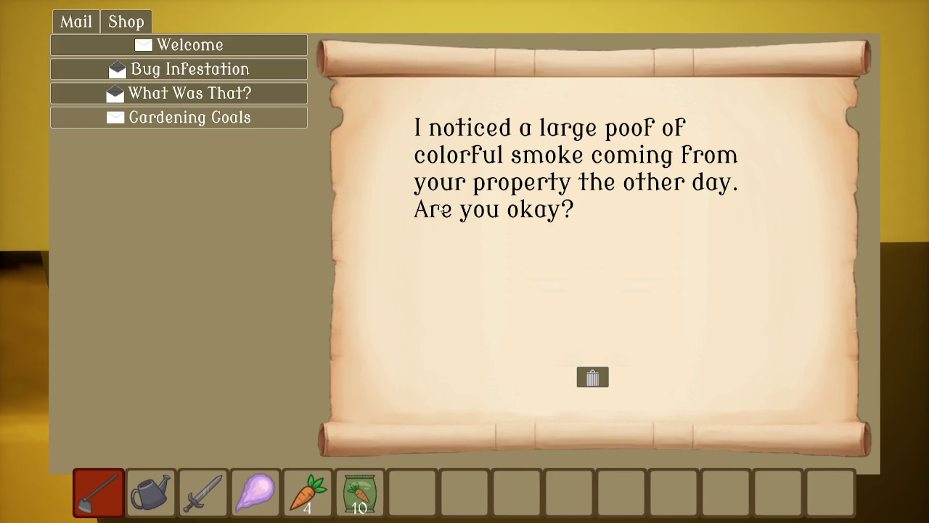
{"action": "left_click", "coordinate": [251, 55]}
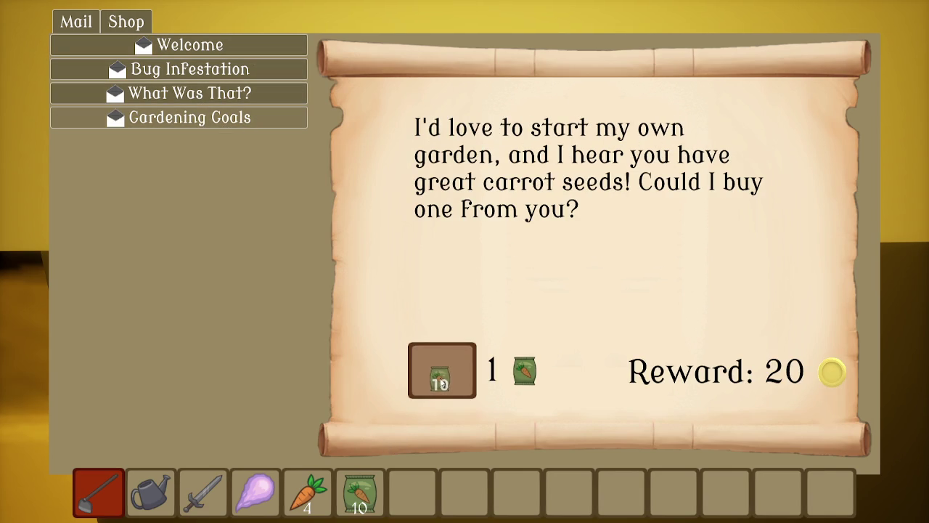
Deliver a carrot seed bag for Gardening Goals and close the mail
{"action": "left_click_drag", "start_coordinate": [453, 376], "coordinate": [444, 373]}
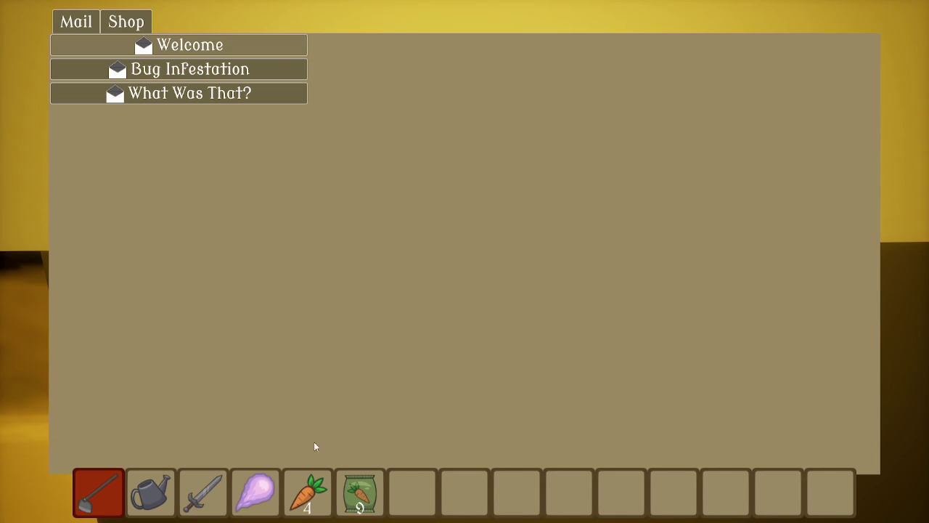
{"action": "key", "text": "Escape"}
{"action": "key", "text": "s"}
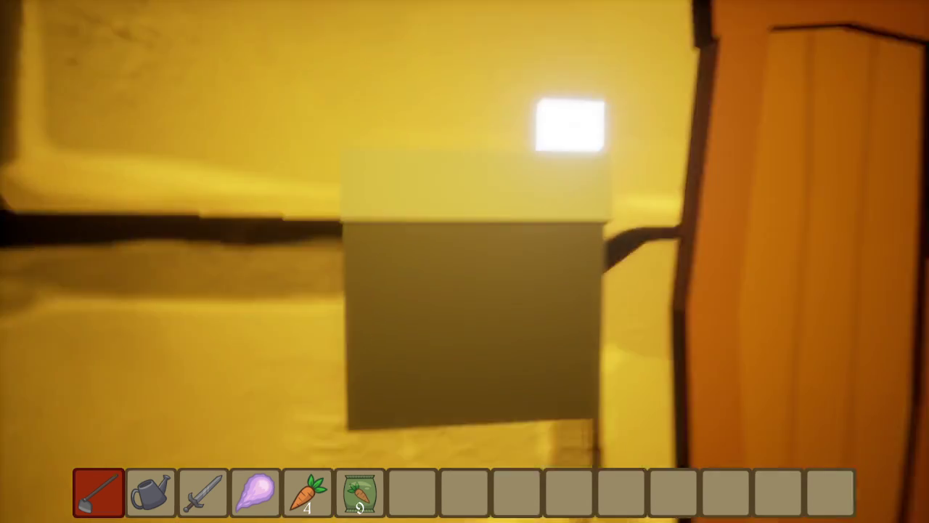
Sleep in the bed, choose Plains as the Day 2 start, and walk to the farm plot
{"action": "key", "text": "w"}
{"action": "key", "text": "e"}
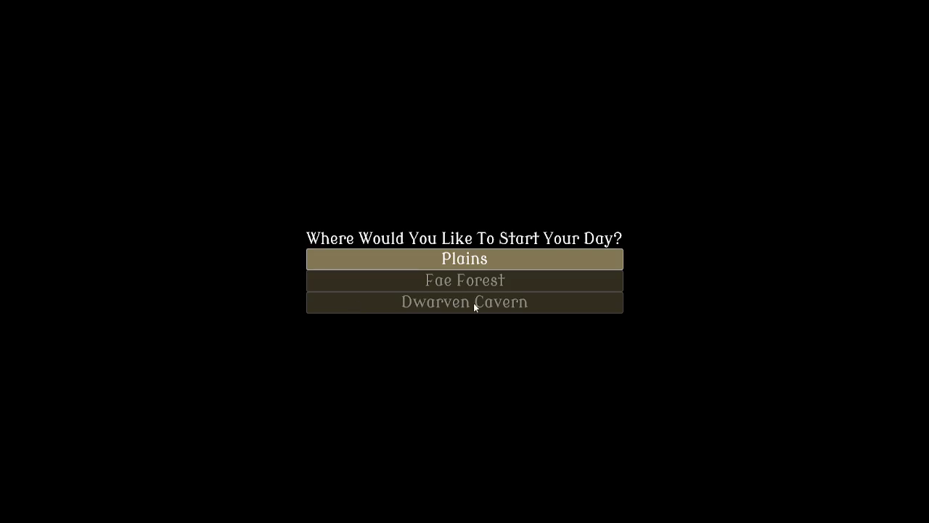
{"action": "left_click", "coordinate": [475, 265]}
{"action": "key", "text": "w"}
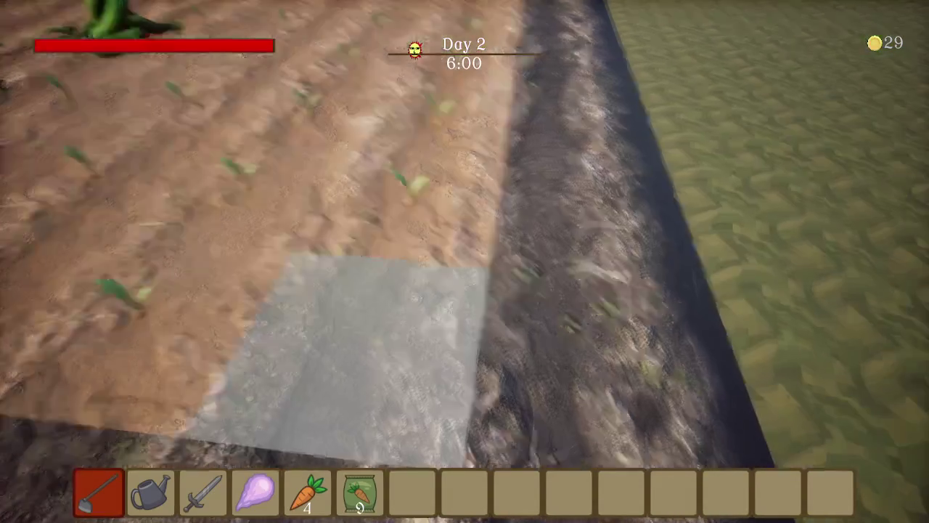
Select the carrot seeds, then switch to the watering can and water five sprouts
{"action": "key", "text": "5"}
{"action": "scroll", "coordinate": [464, 261], "scroll_direction": "up", "scroll_amount": 4}
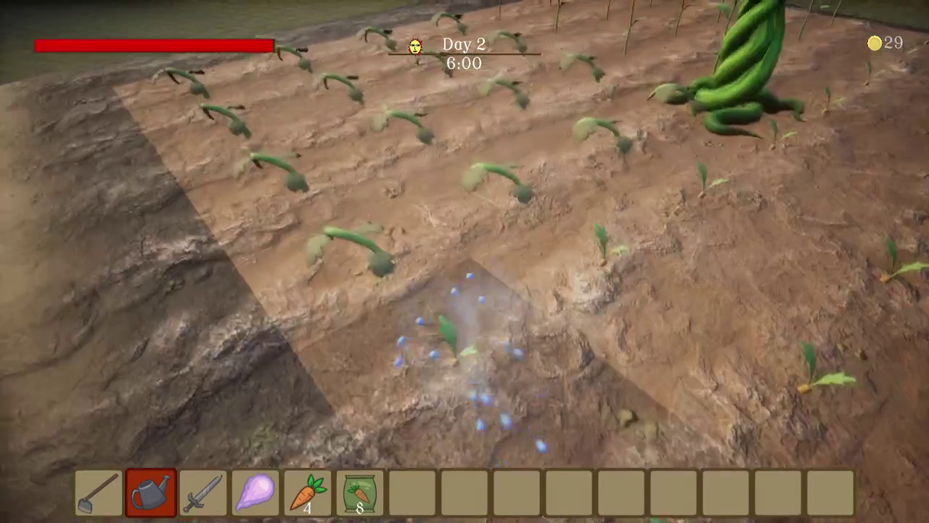
{"action": "left_click", "coordinate": [464, 261]}
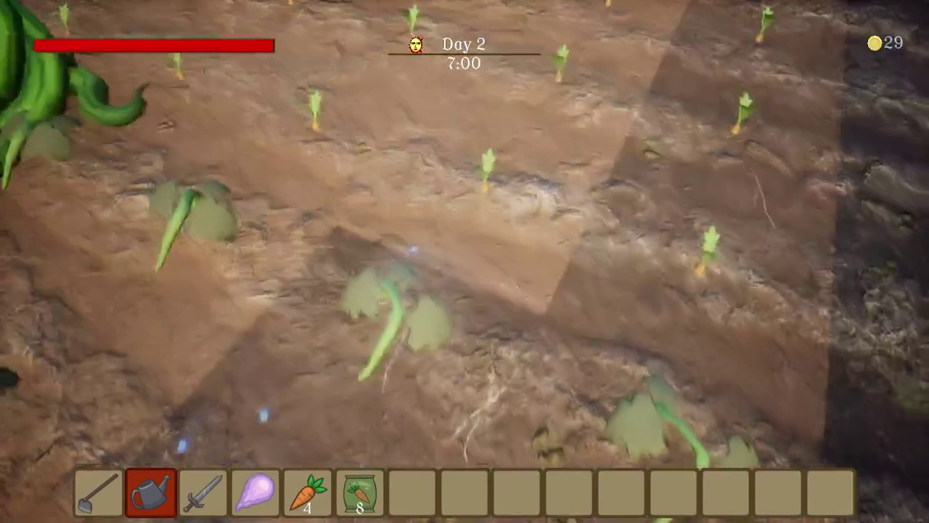
{"action": "left_click", "coordinate": [465, 261]}
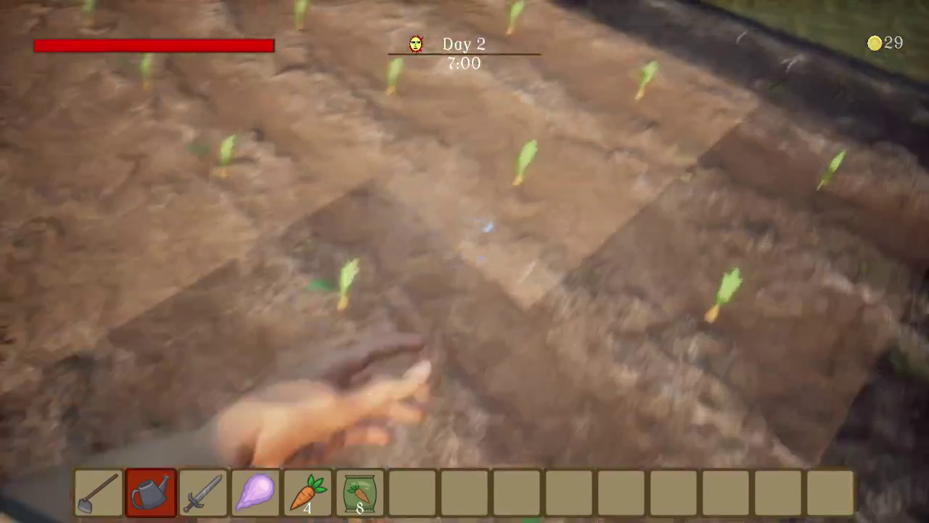
{"action": "left_click", "coordinate": [464, 261]}
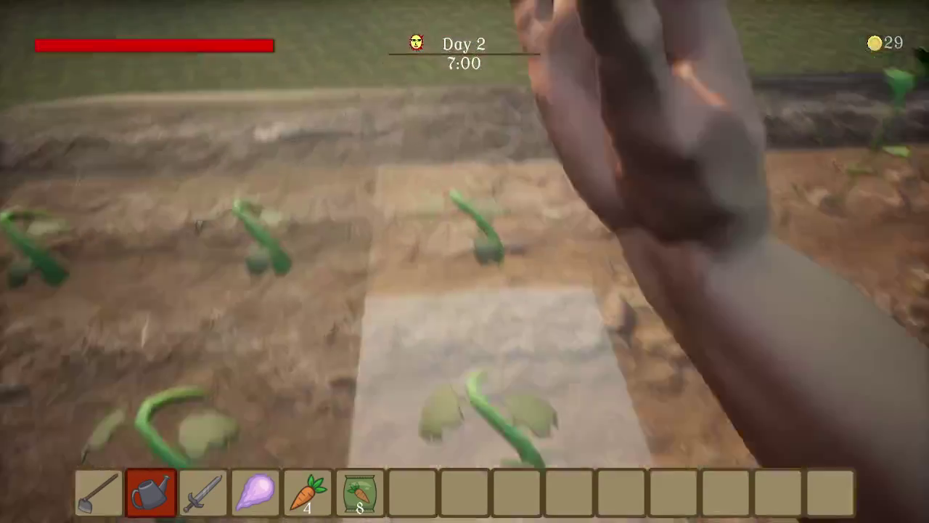
{"action": "left_click", "coordinate": [464, 262]}
{"action": "left_click", "coordinate": [465, 261]}
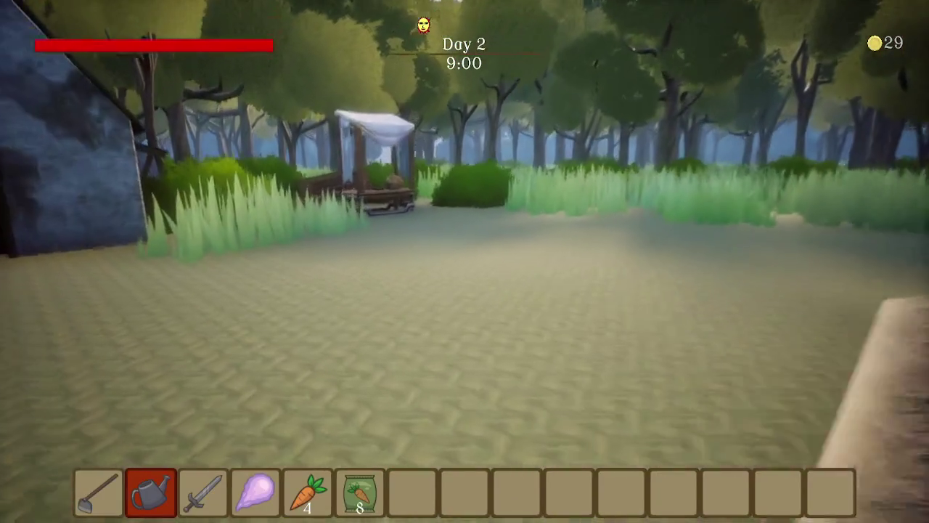
{"action": "key", "text": "w"}
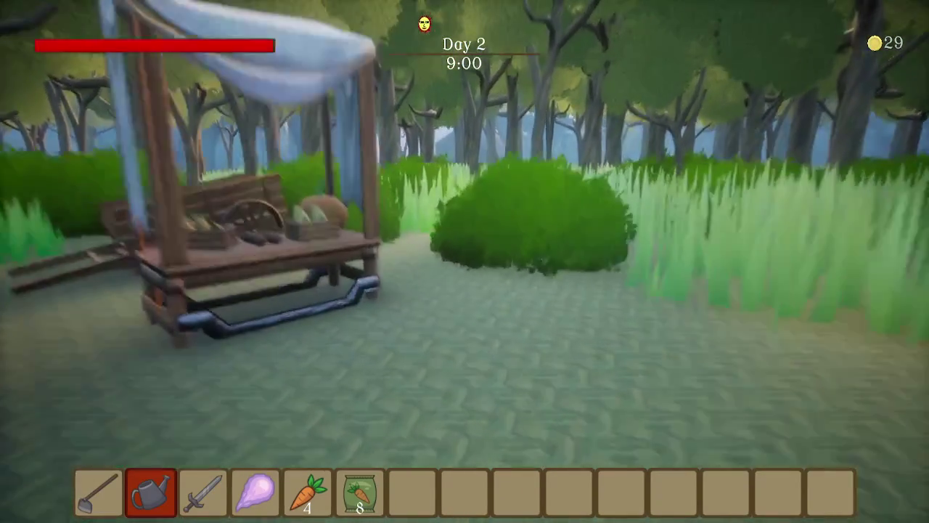
{"action": "key", "text": "e"}
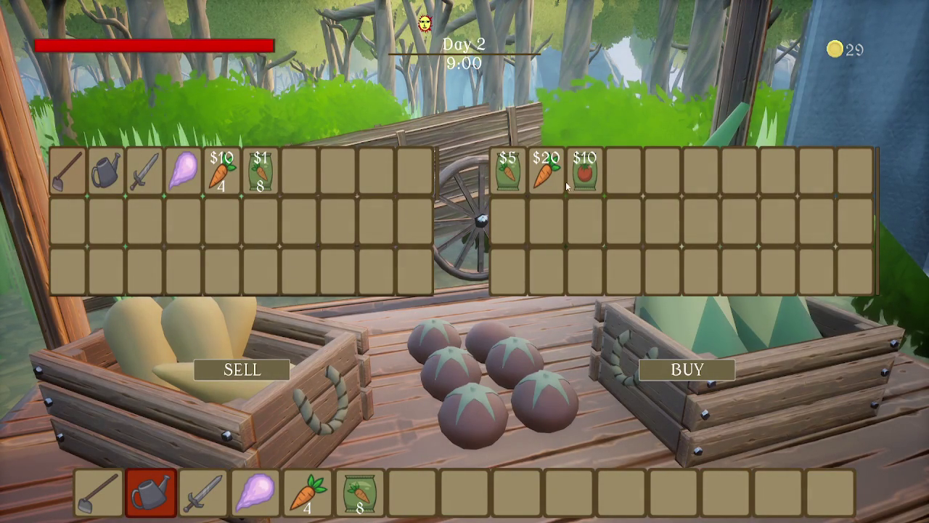
{"action": "key", "text": "e"}
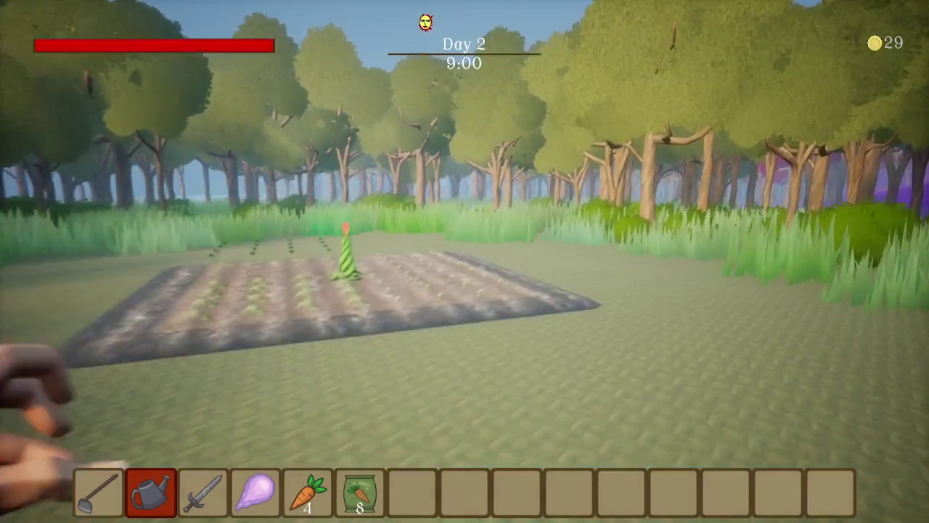
{"action": "key", "text": "w"}
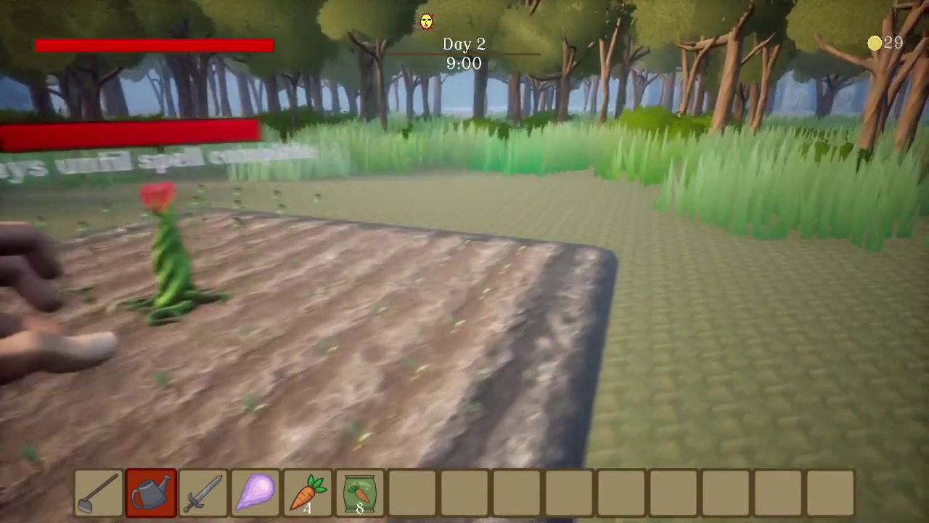
Water a field tile, then walk along the tilled field onto the seedling plot
{"action": "left_click", "coordinate": [464, 261]}
{"action": "key", "text": "s"}
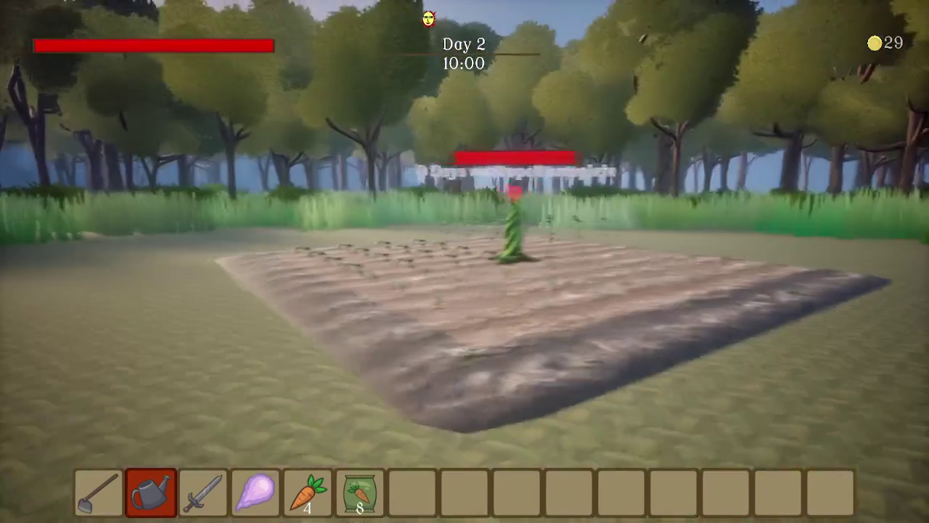
{"action": "key", "text": "w"}
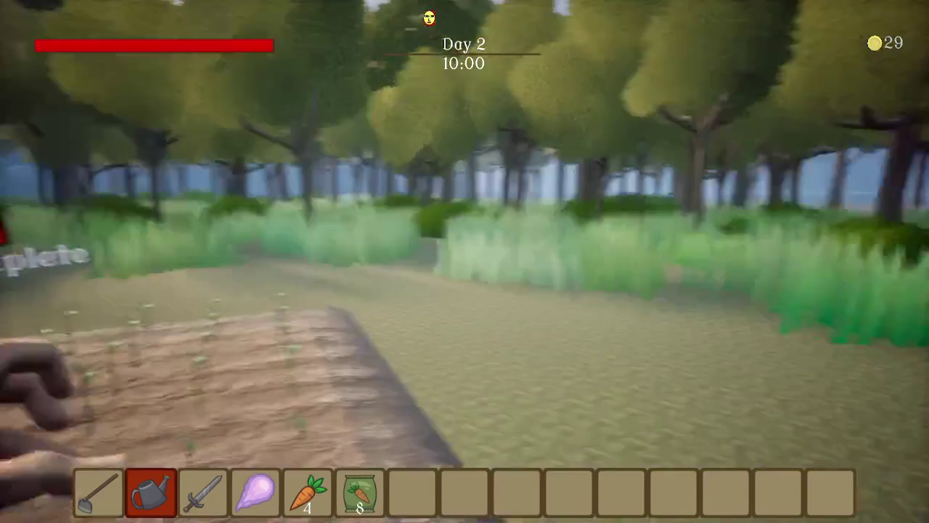
{"action": "key", "text": "w"}
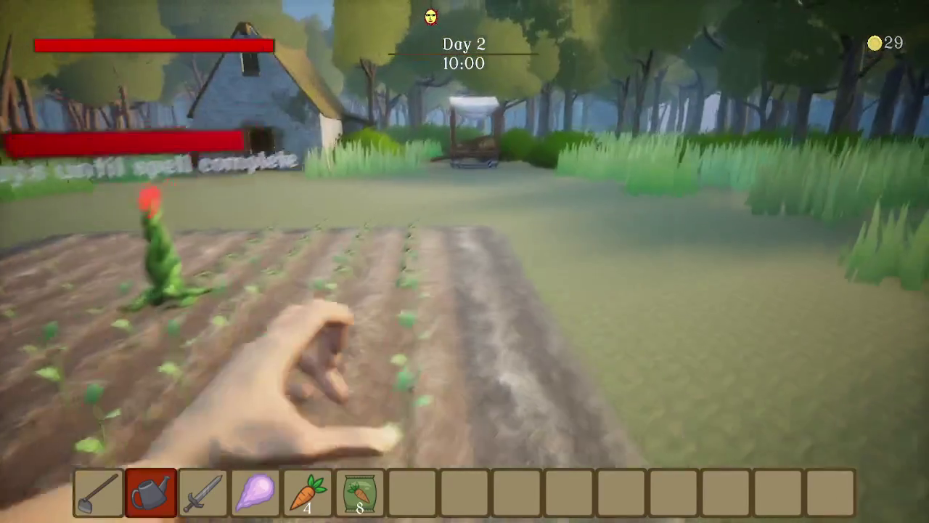
{"action": "key", "text": "w"}
{"action": "key", "text": "w"}
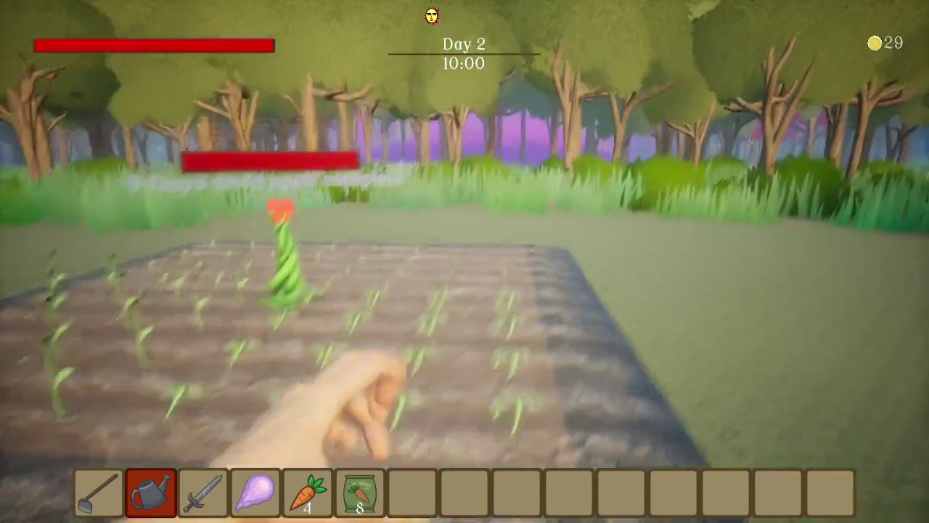
{"action": "key", "text": "w"}
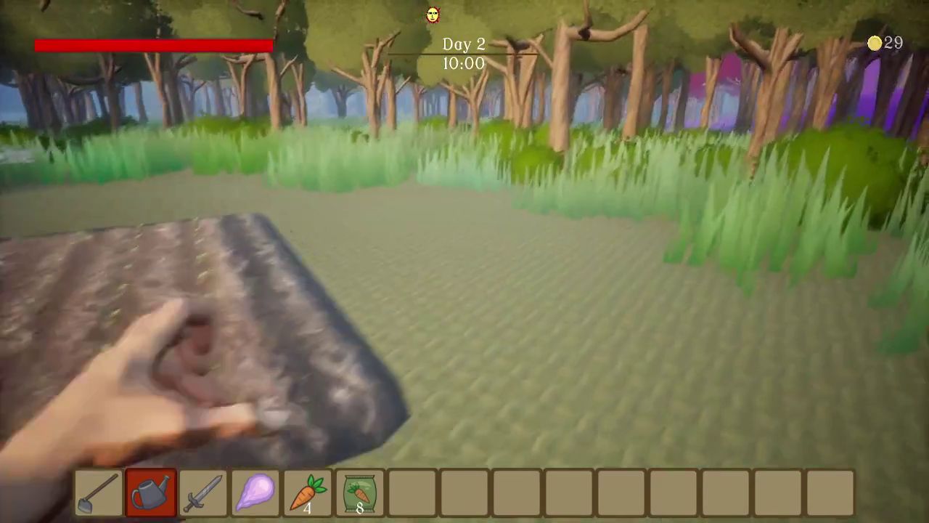
{"action": "key", "text": "w"}
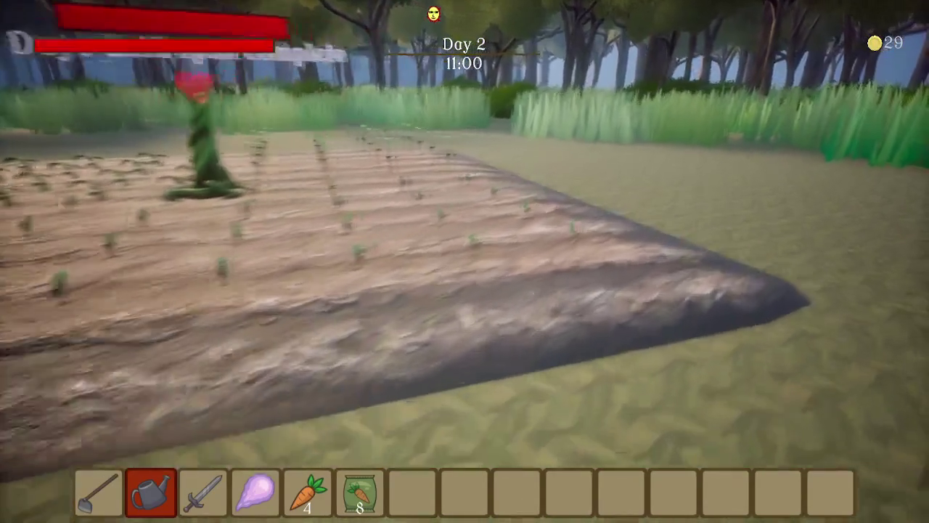
{"action": "key", "text": "w"}
{"action": "key", "text": "w"}
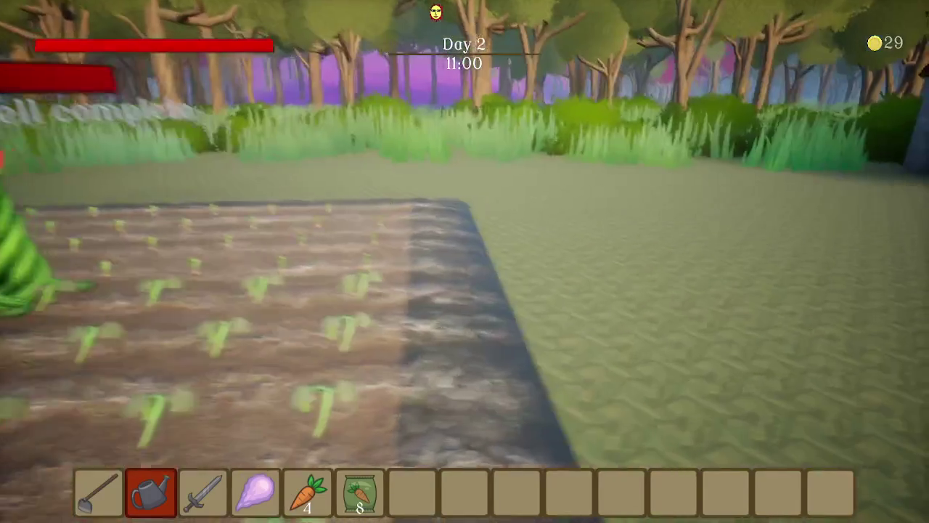
{"action": "key", "text": "w"}
{"action": "key", "text": "w"}
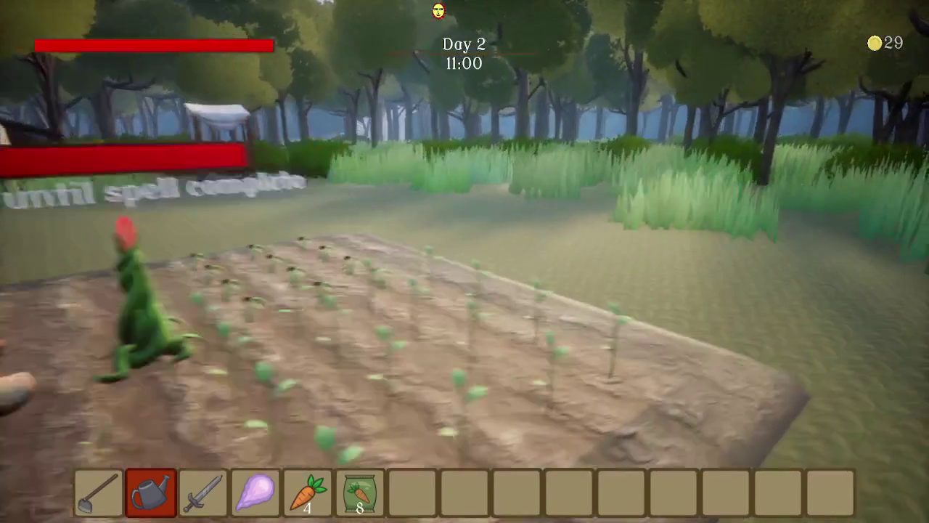
{"action": "key", "text": "w"}
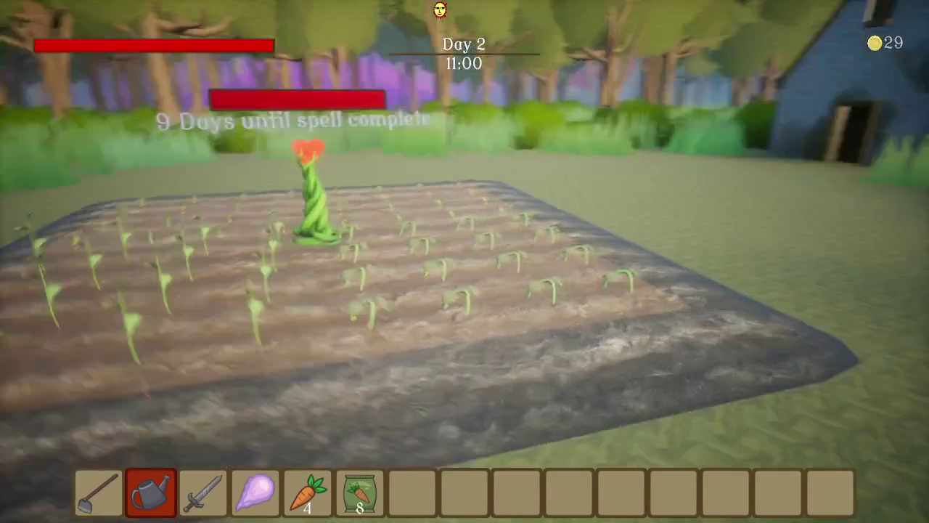
{"action": "key", "text": "w"}
{"action": "key", "text": "w"}
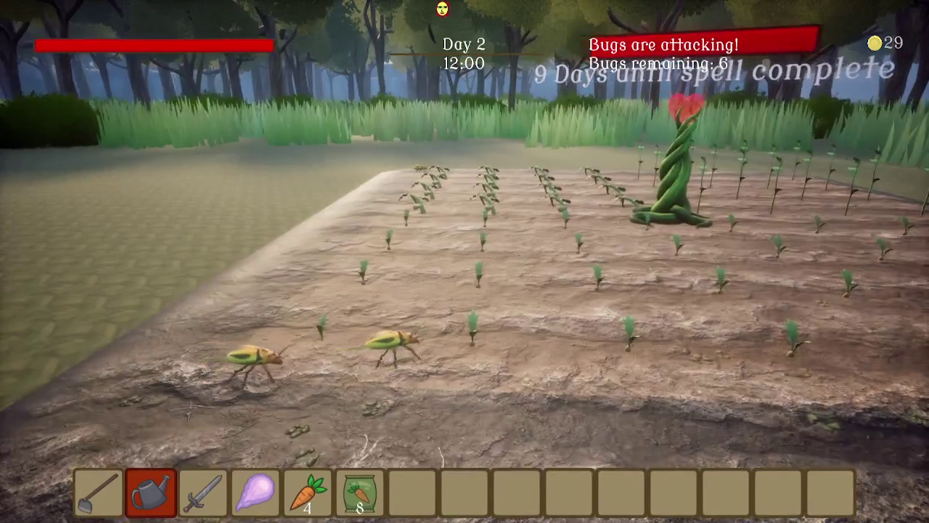
Equip the fire spell (slot 4) and cast five fire spells at the attacking bugs
{"action": "key", "text": "w"}
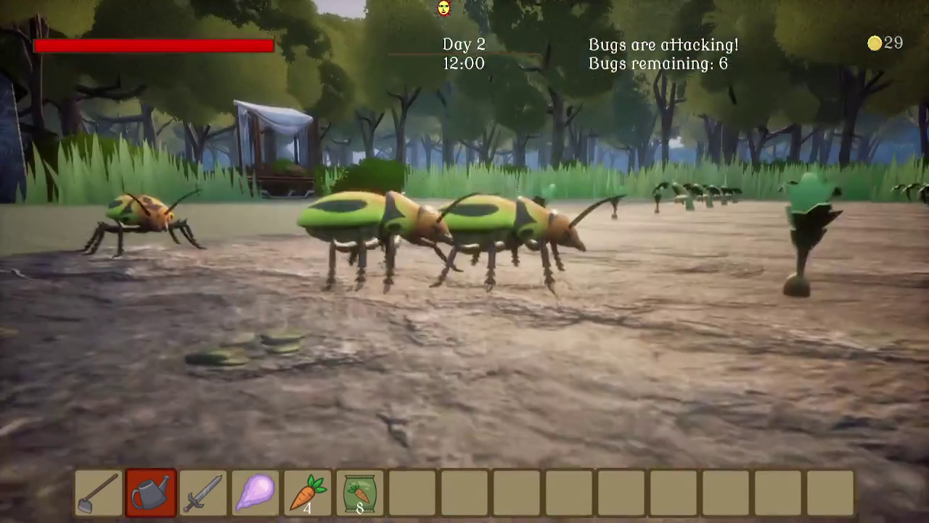
{"action": "key", "text": "4"}
{"action": "left_click", "coordinate": [465, 261]}
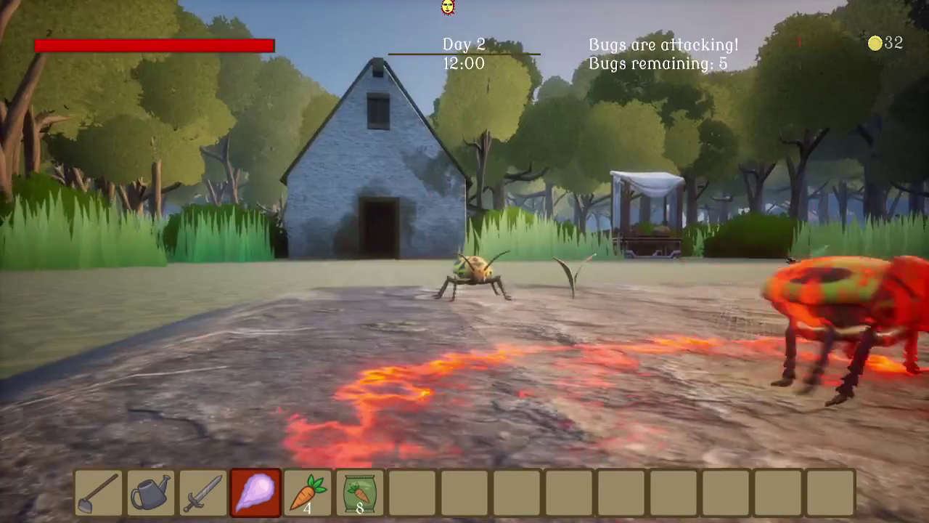
{"action": "left_click", "coordinate": [464, 261]}
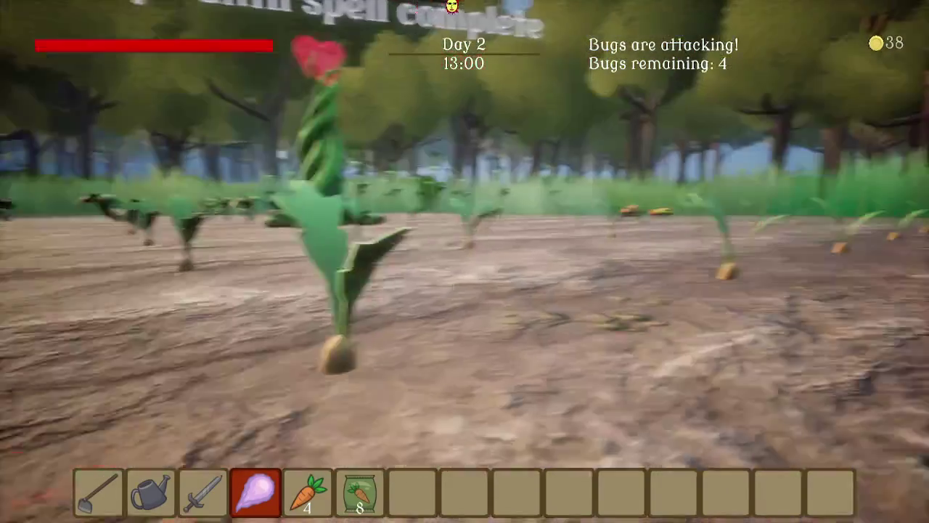
{"action": "left_click", "coordinate": [465, 261]}
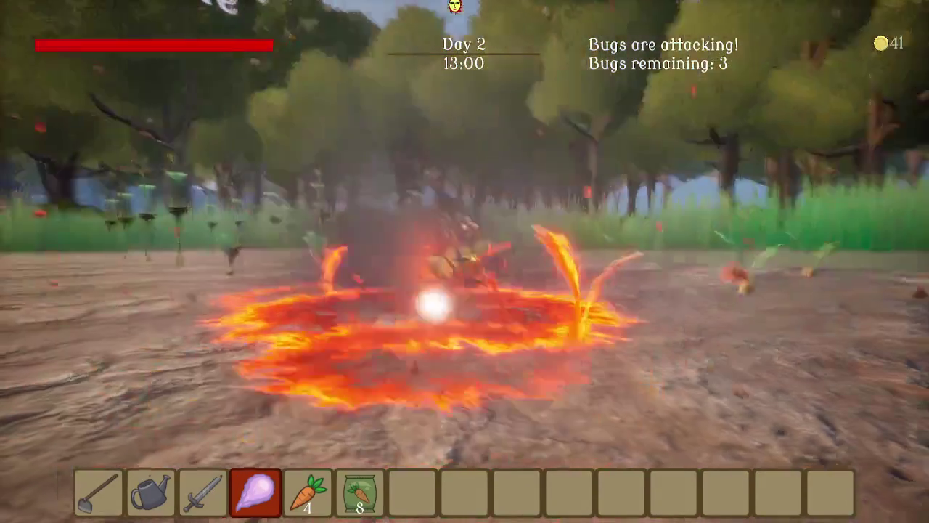
{"action": "key", "text": "w"}
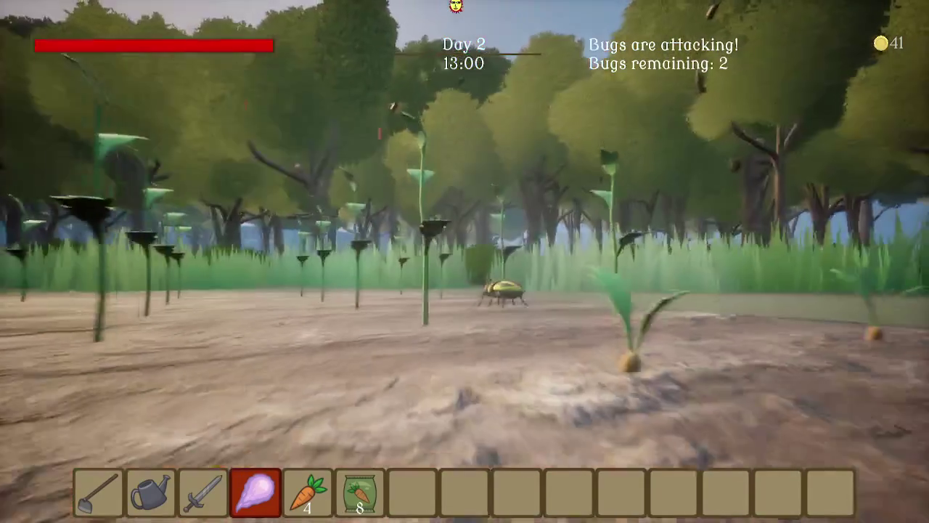
{"action": "left_click", "coordinate": [465, 261]}
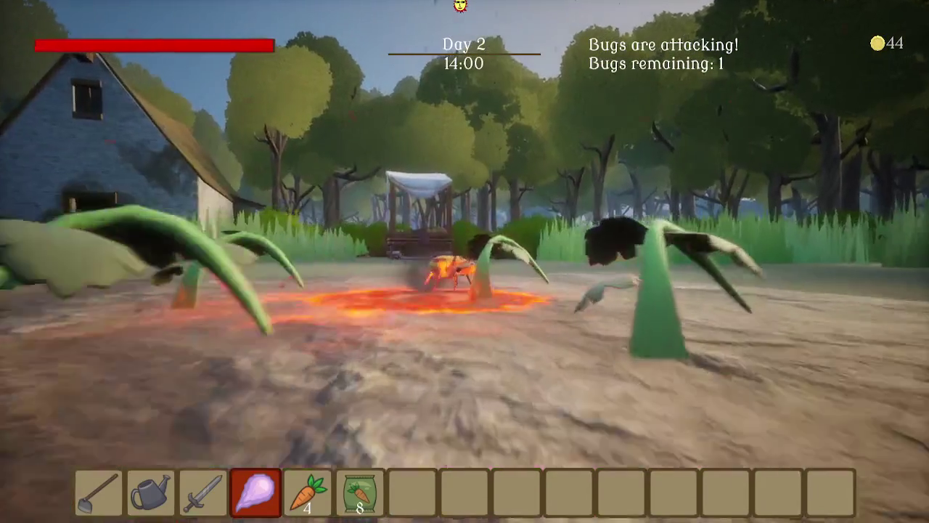
{"action": "left_click", "coordinate": [464, 262]}
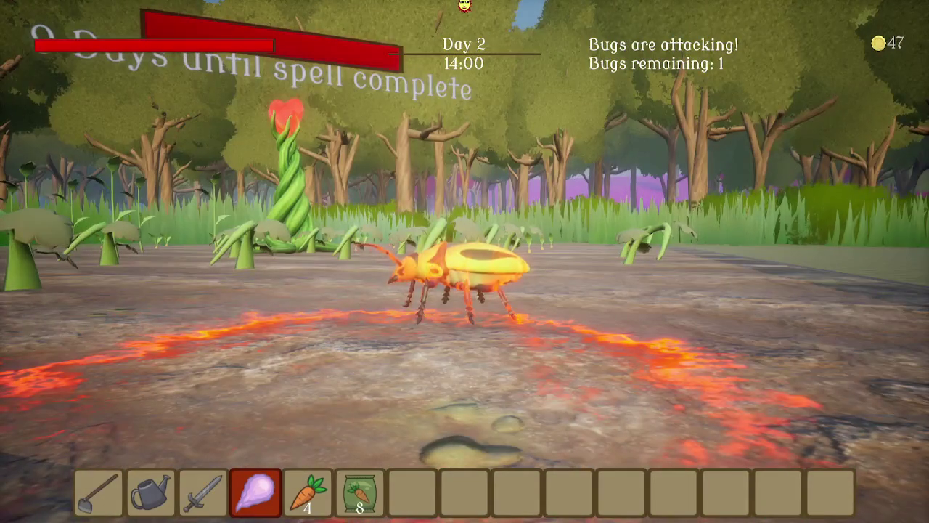
Strike a bug with the sword (slot 3), cast fire on the last bug, then re-equip the sword
{"action": "key", "text": "3"}
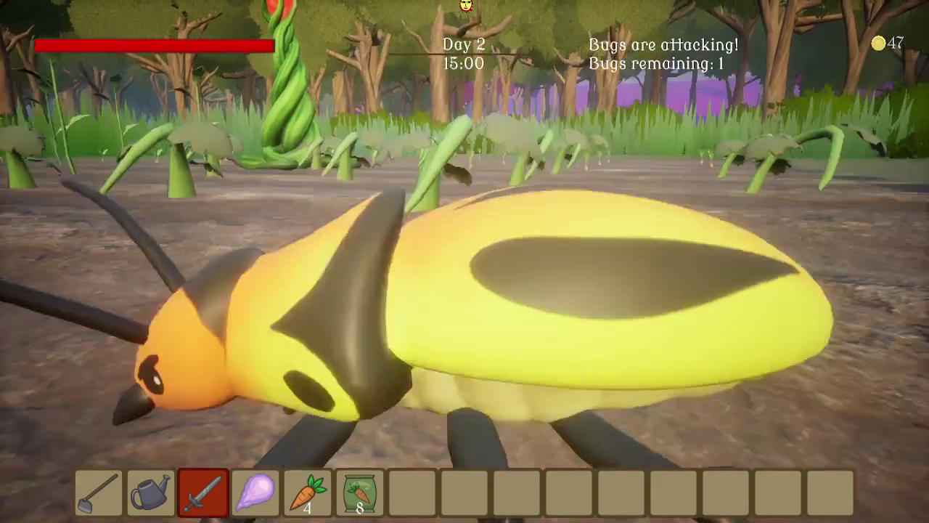
{"action": "left_click", "coordinate": [464, 261]}
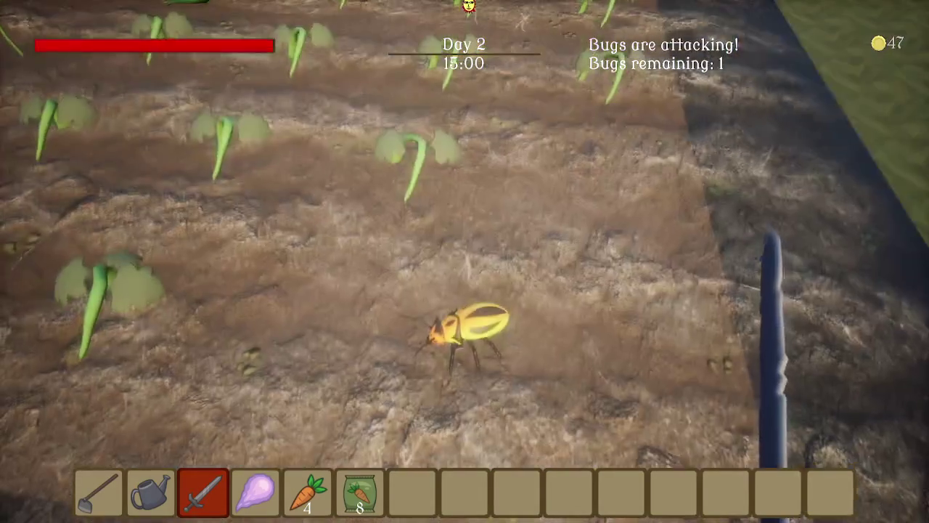
{"action": "key", "text": "4"}
{"action": "left_click", "coordinate": [465, 262]}
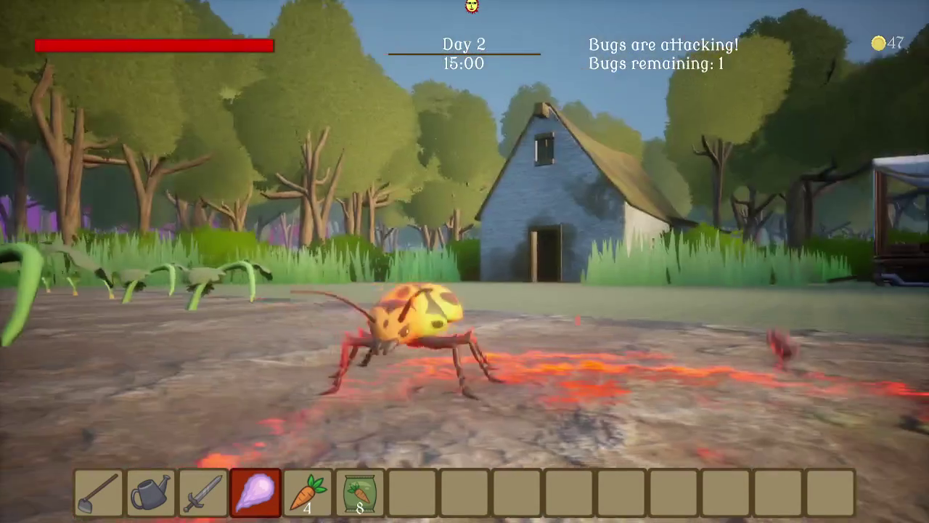
{"action": "key", "text": "3"}
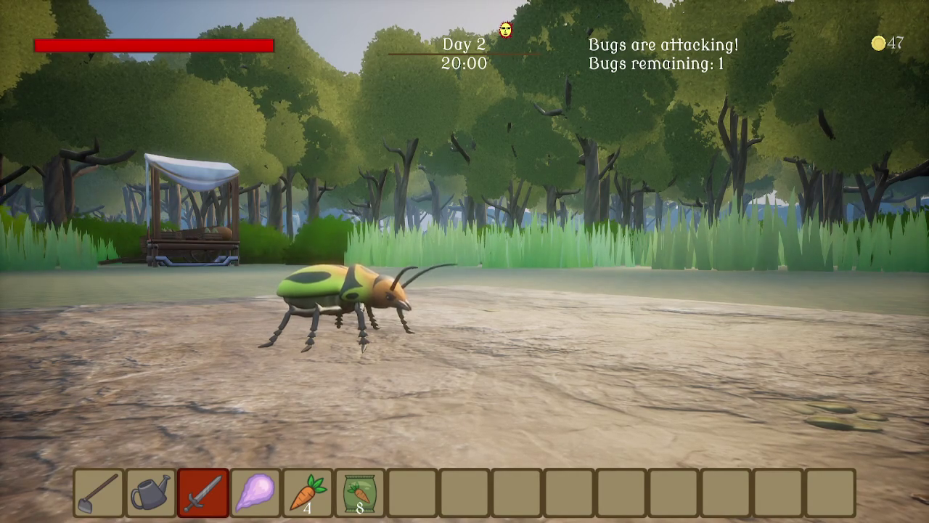
Cast two fire spells (slot 4) at the last beetle, then hit it twice with the sword (slot 3)
{"action": "mouse_move", "coordinate": [465, 261]}
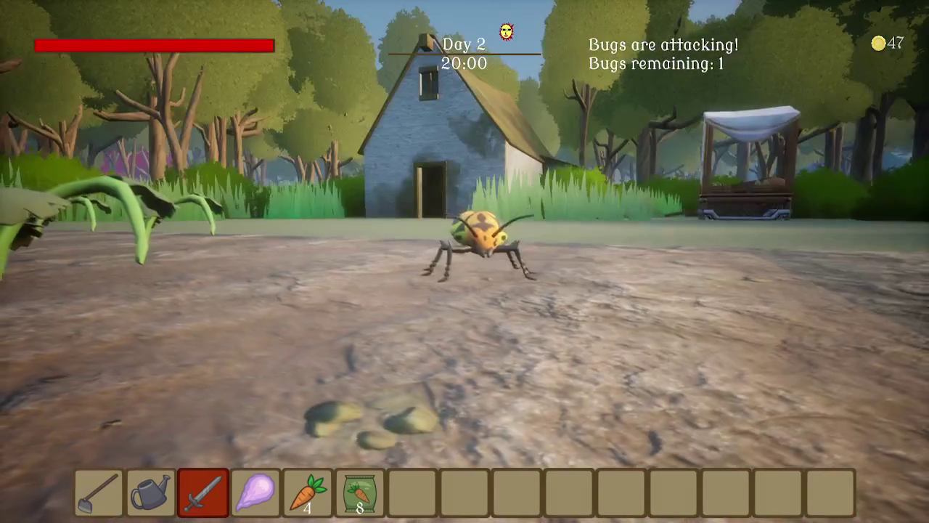
{"action": "key", "text": "4"}
{"action": "left_click", "coordinate": [465, 261]}
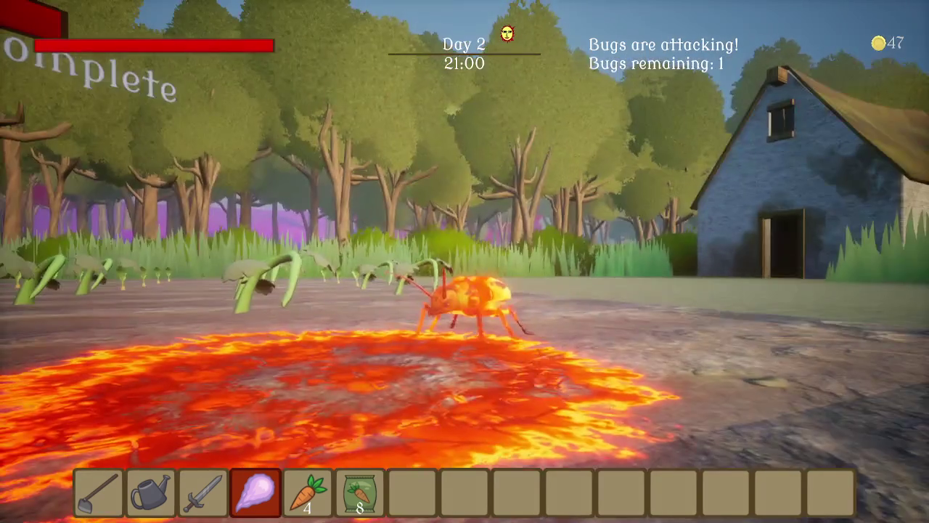
{"action": "left_click", "coordinate": [464, 262]}
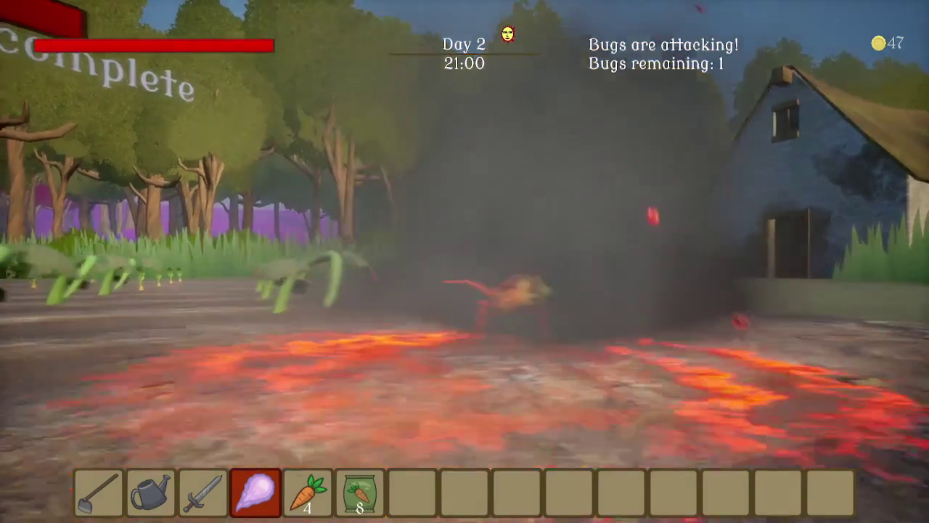
{"action": "key", "text": "3"}
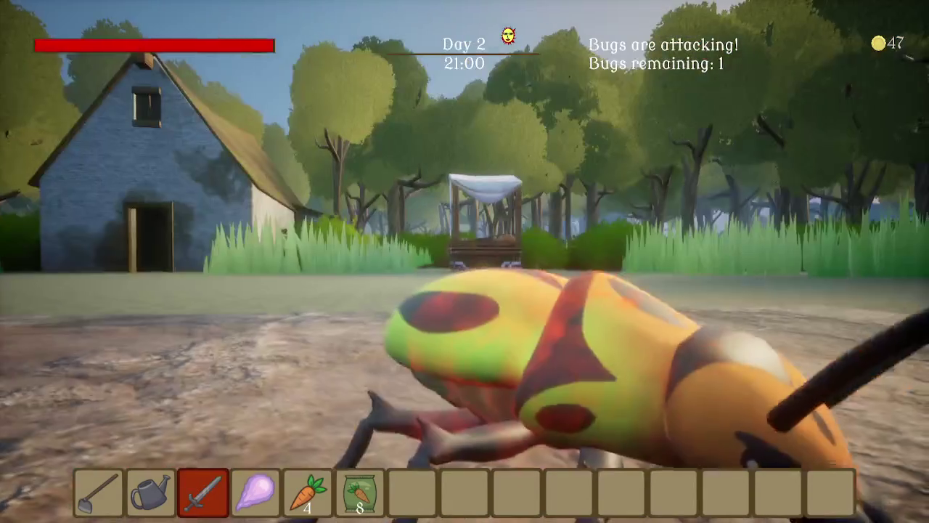
{"action": "left_click", "coordinate": [465, 261]}
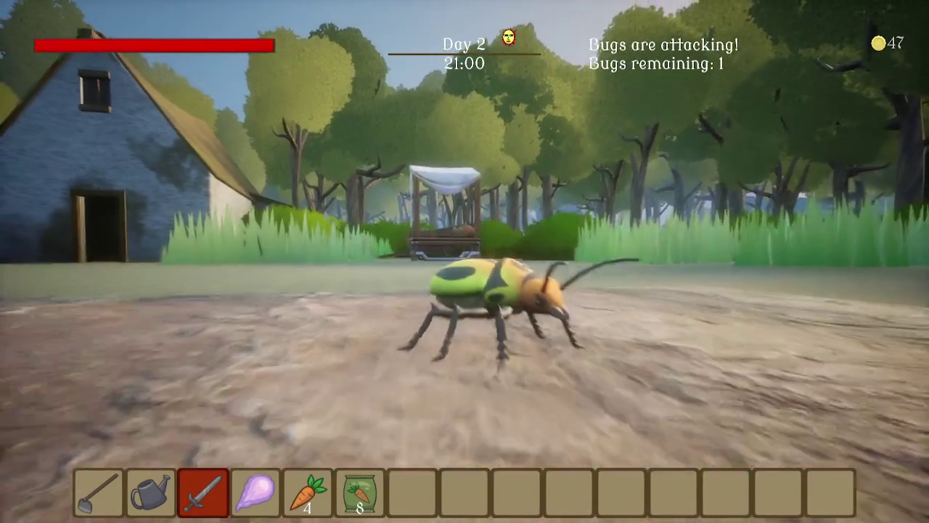
{"action": "left_click", "coordinate": [464, 262]}
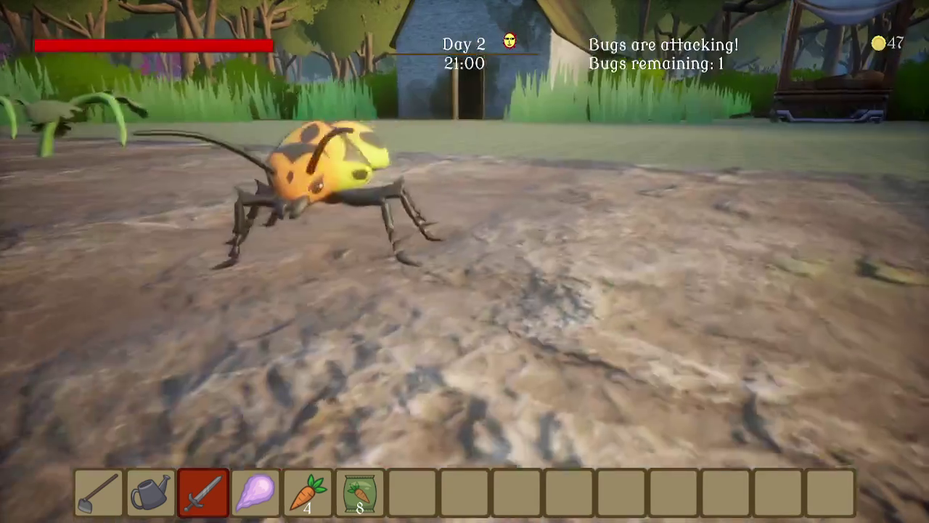
Chase the last beetle through the crops, swinging the sword until the day ends
{"action": "left_click", "coordinate": [465, 262]}
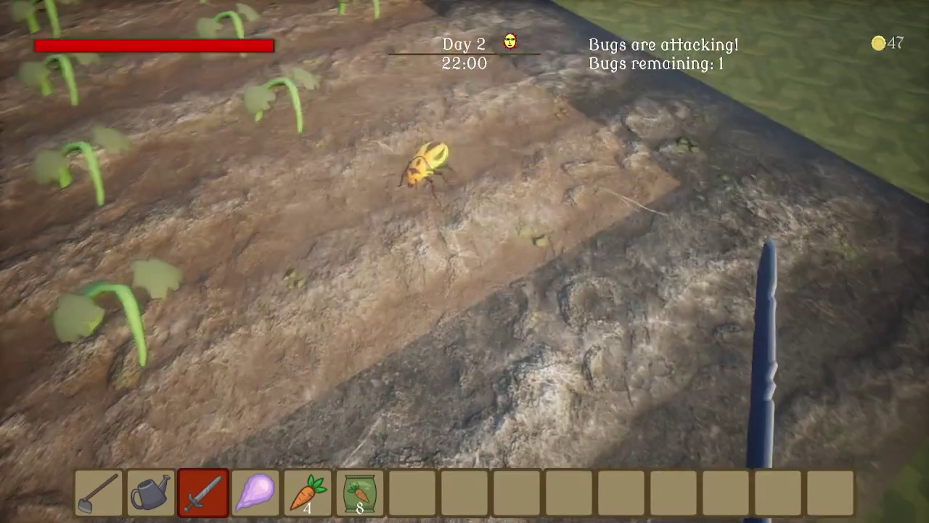
{"action": "left_click", "coordinate": [464, 261]}
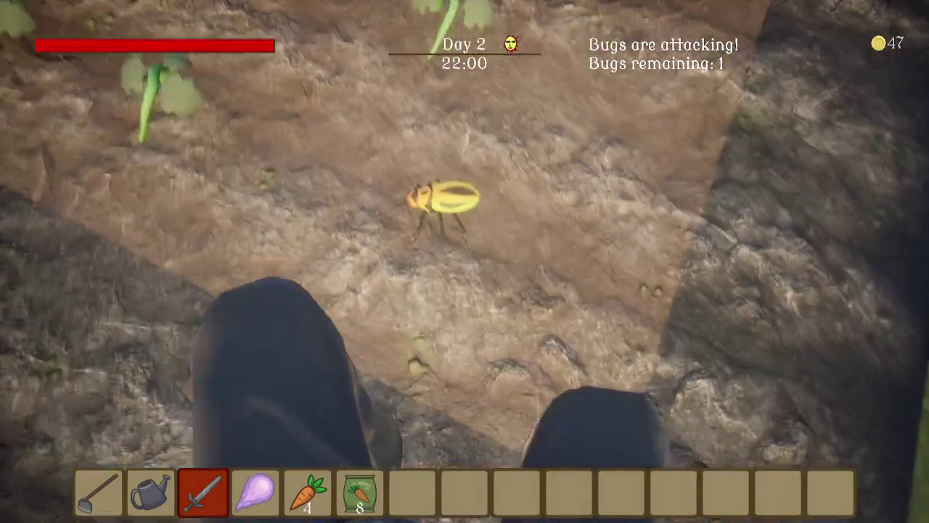
{"action": "left_click", "coordinate": [465, 261]}
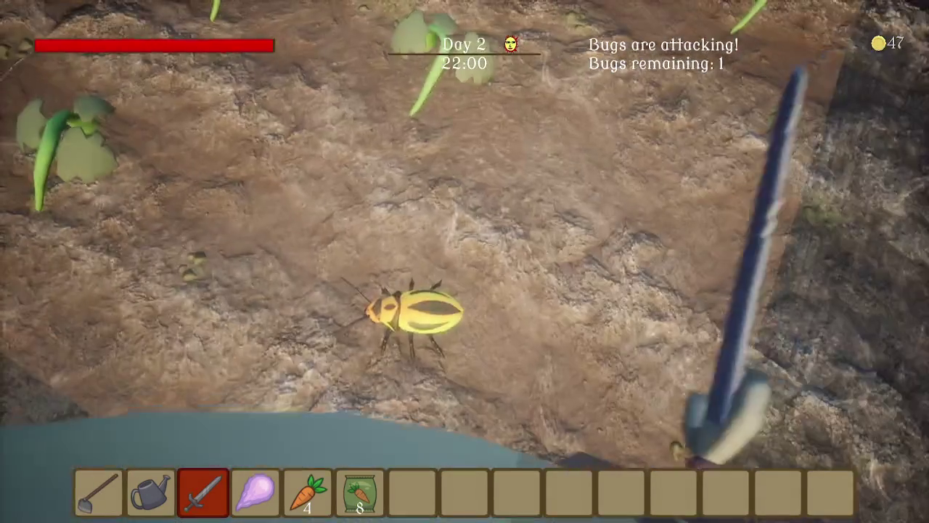
{"action": "left_click", "coordinate": [465, 261]}
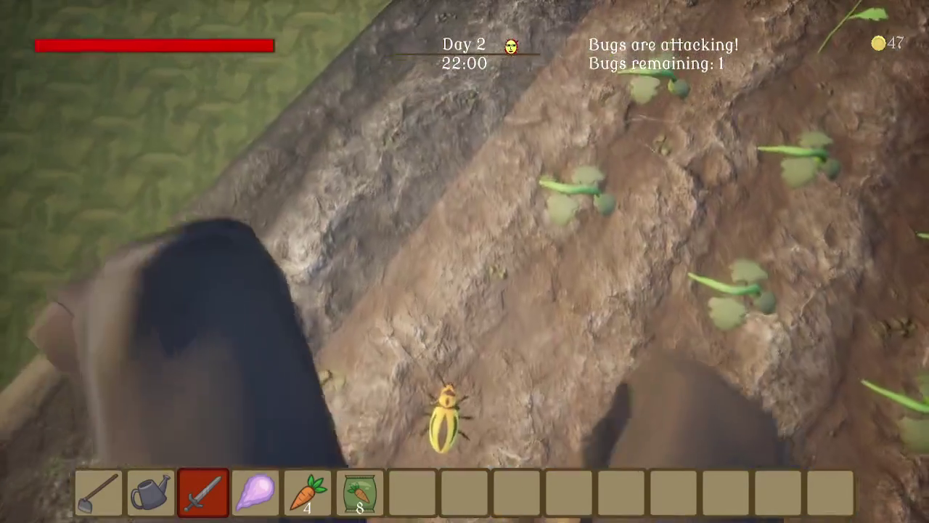
{"action": "left_click", "coordinate": [465, 261]}
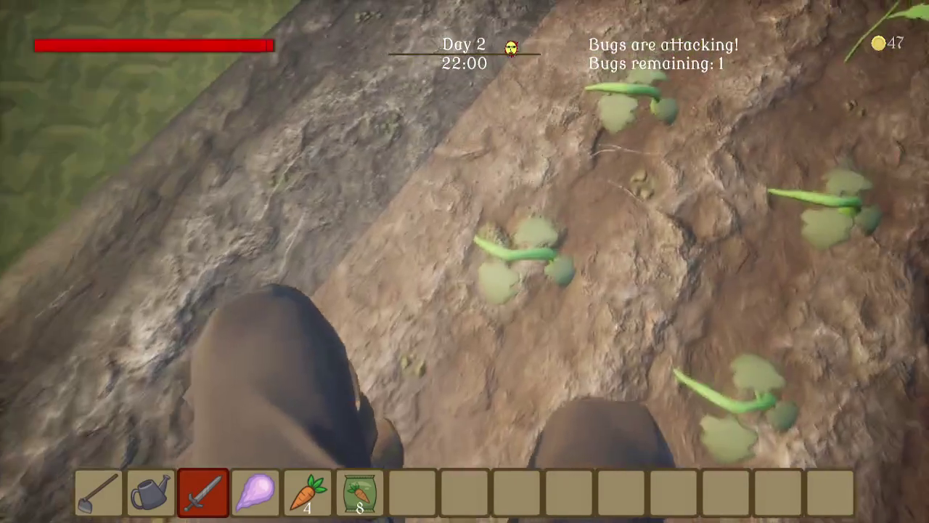
{"action": "left_click", "coordinate": [465, 261]}
{"action": "left_click", "coordinate": [465, 261]}
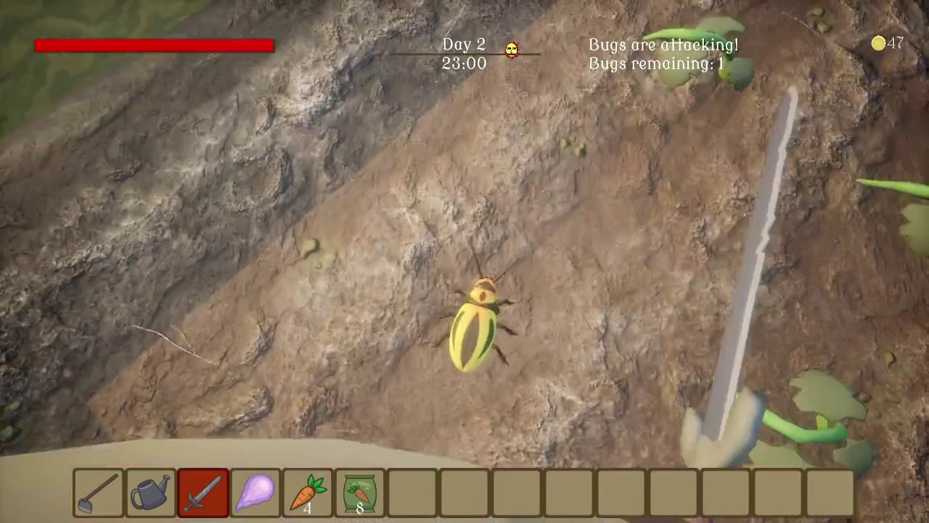
{"action": "left_click", "coordinate": [465, 261]}
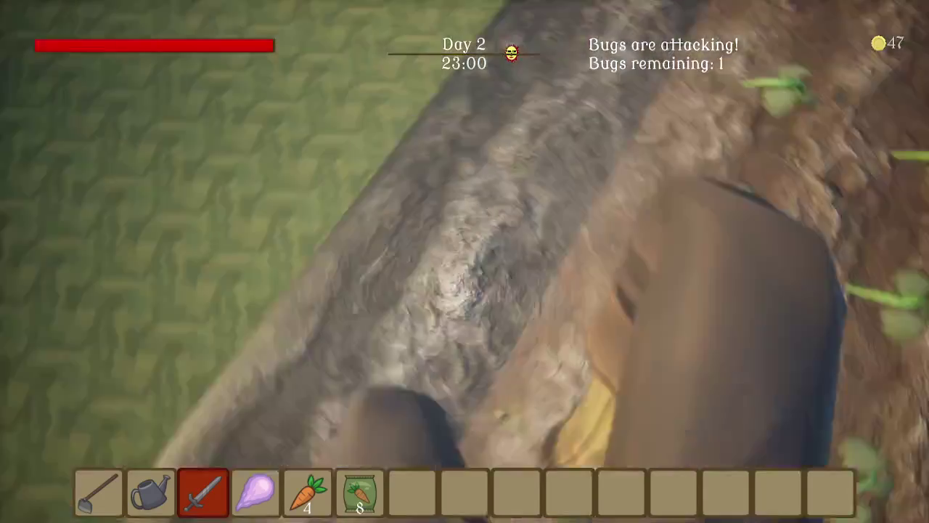
{"action": "left_click", "coordinate": [465, 261]}
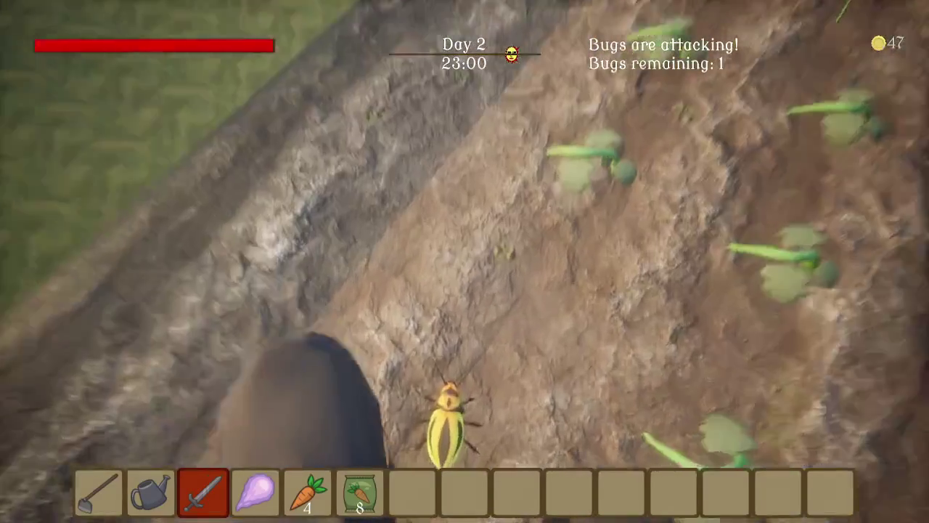
{"action": "left_click", "coordinate": [464, 262]}
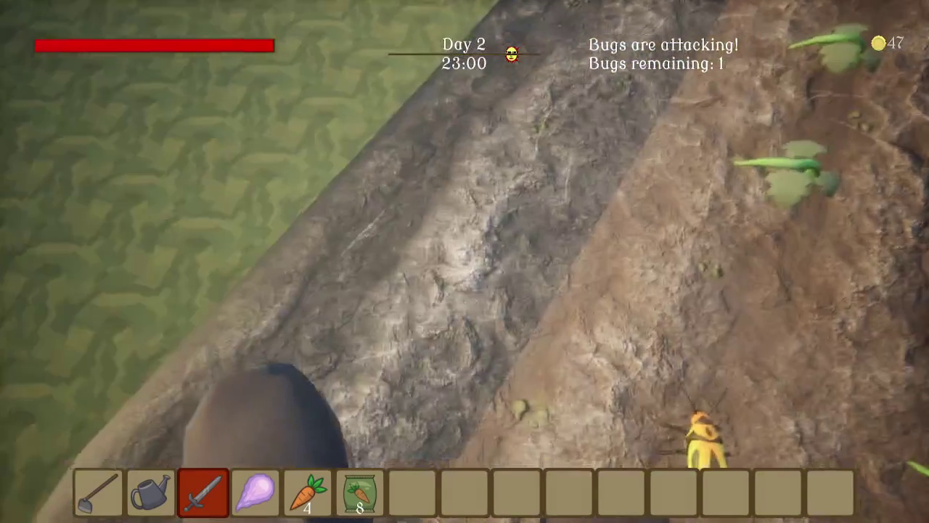
{"action": "left_click", "coordinate": [465, 261]}
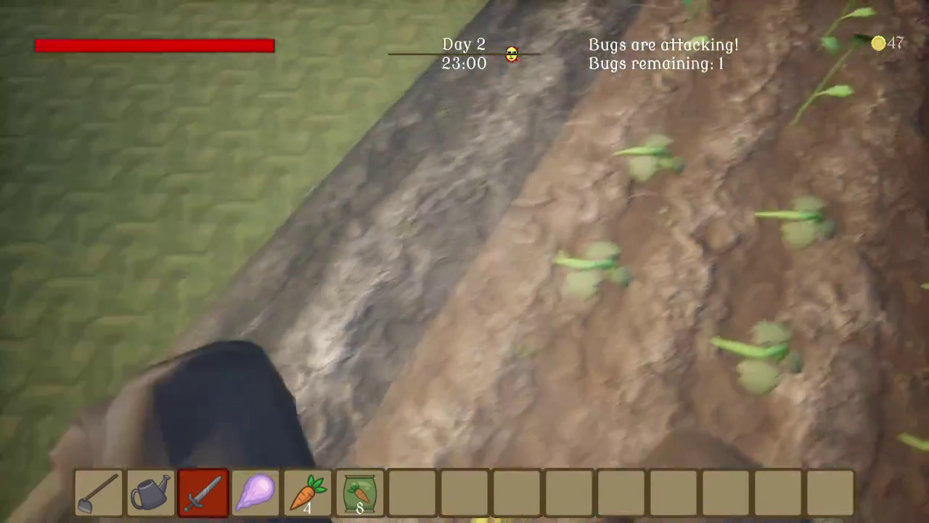
{"action": "left_click", "coordinate": [465, 262]}
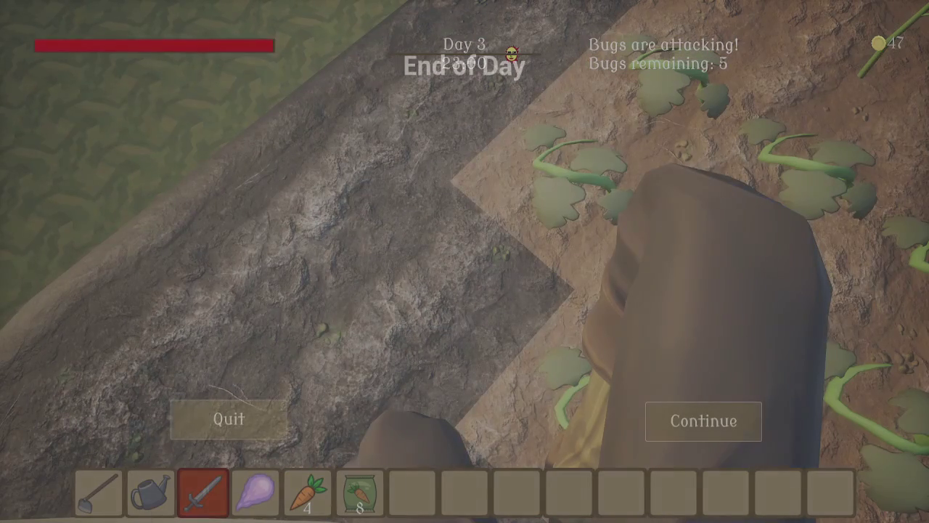
Continue past the End of Day summary and confirm sleeping in the bed to reach Day 3
{"action": "left_click", "coordinate": [701, 424]}
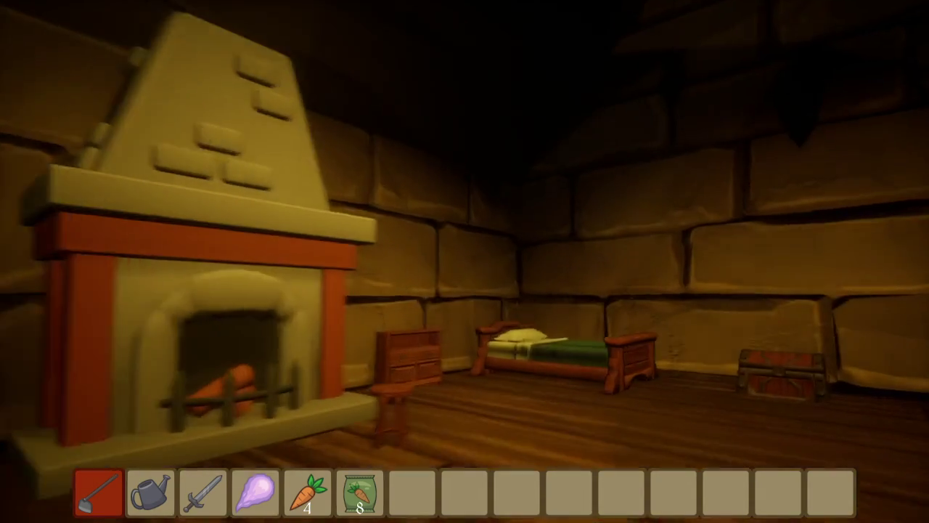
{"action": "left_click", "coordinate": [465, 262]}
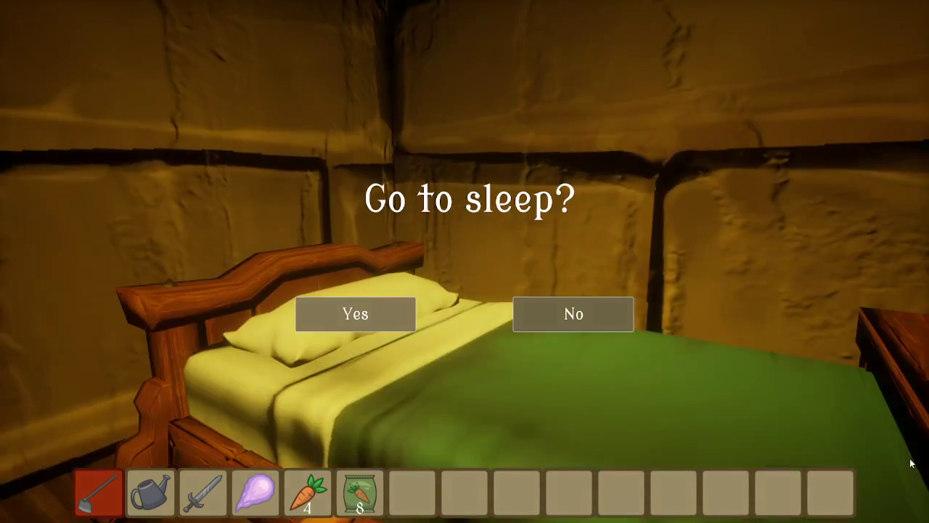
{"action": "left_click", "coordinate": [382, 315]}
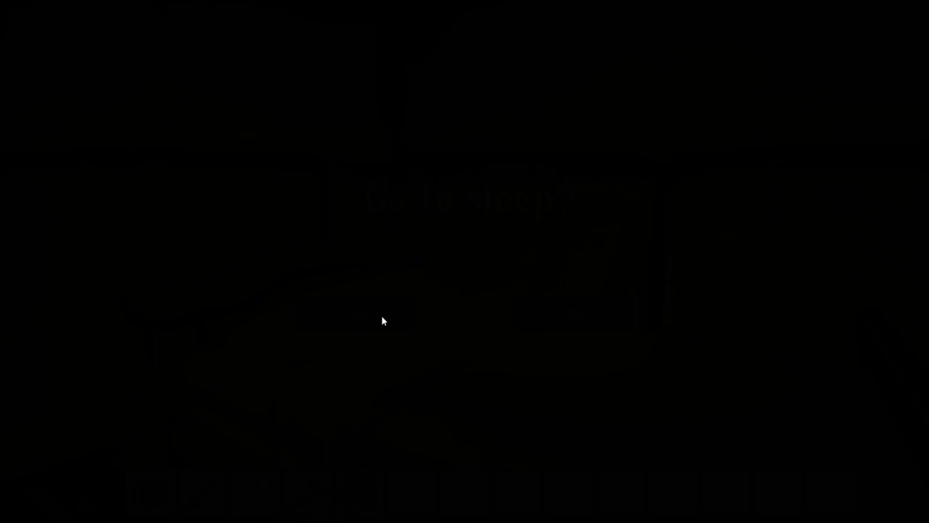
{"action": "left_click", "coordinate": [553, 259]}
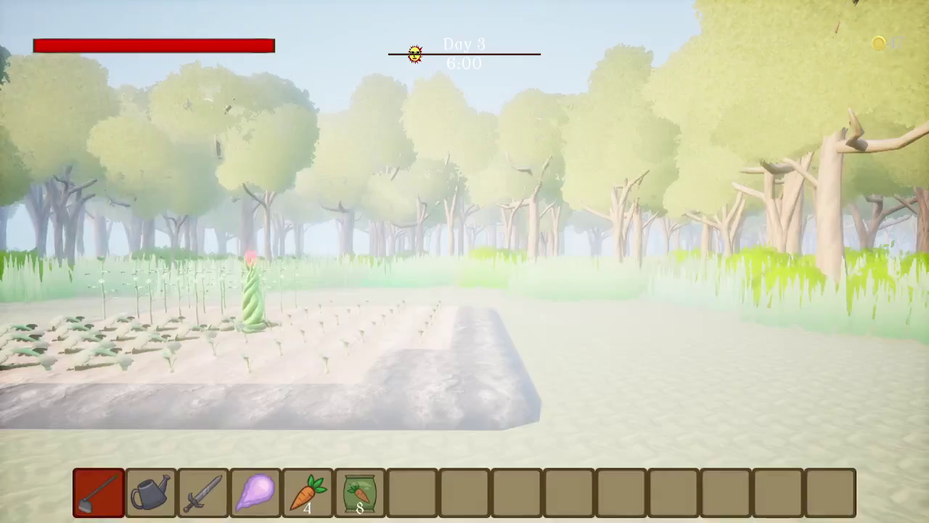
Equip the watering can (slot 2) and water seven crop tiles
{"action": "key", "text": "w"}
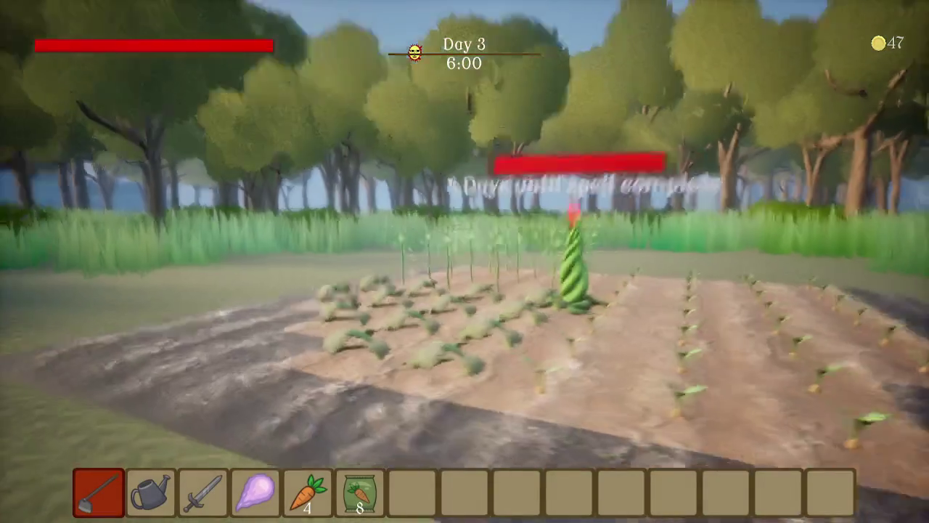
{"action": "key", "text": "2"}
{"action": "left_click", "coordinate": [465, 261]}
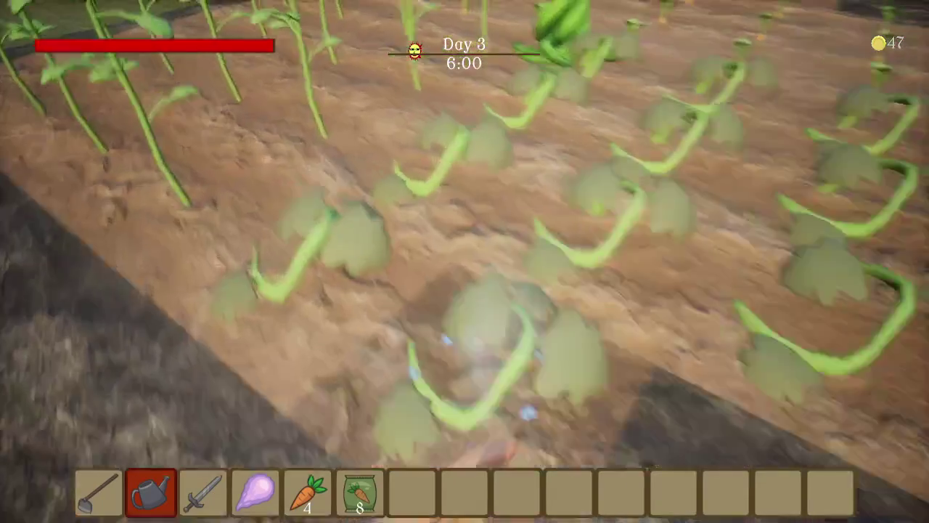
{"action": "left_click", "coordinate": [465, 262]}
{"action": "left_click", "coordinate": [464, 261]}
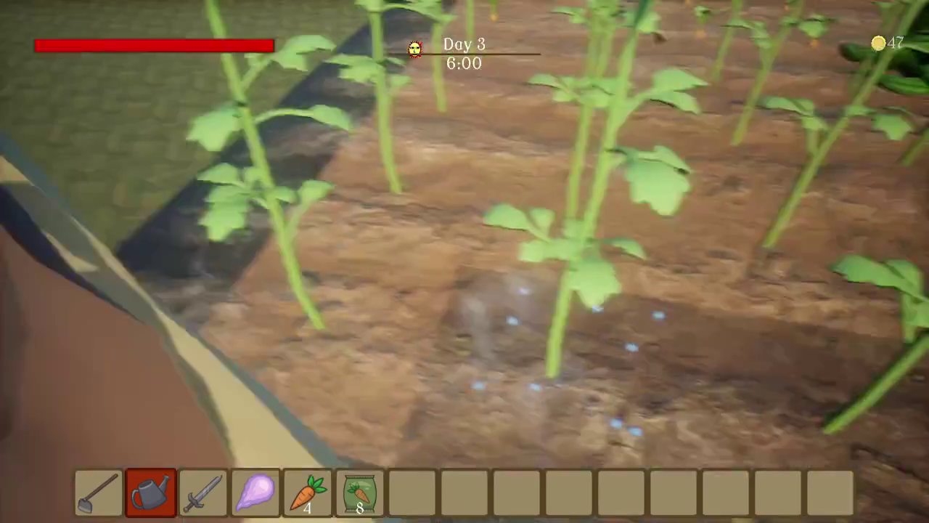
{"action": "left_click", "coordinate": [464, 261]}
{"action": "left_click", "coordinate": [464, 261]}
{"action": "left_click", "coordinate": [465, 261]}
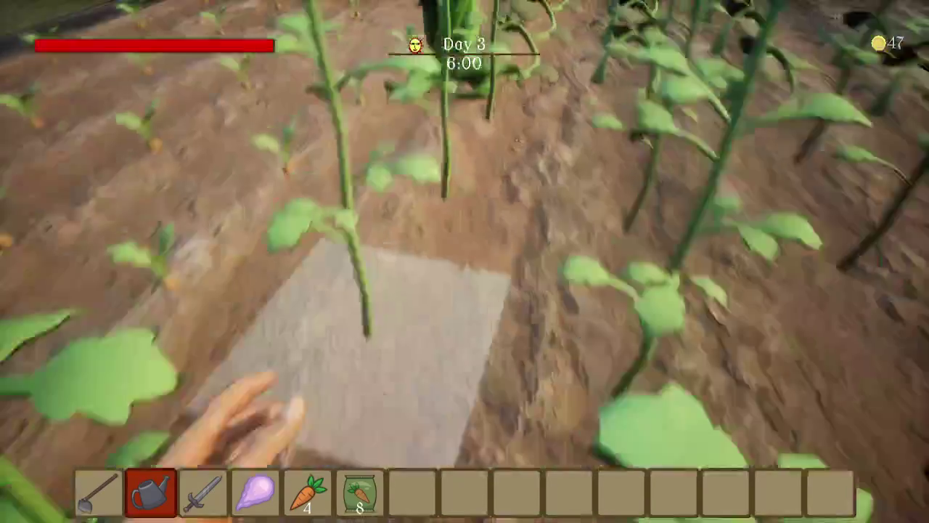
{"action": "left_click", "coordinate": [464, 261]}
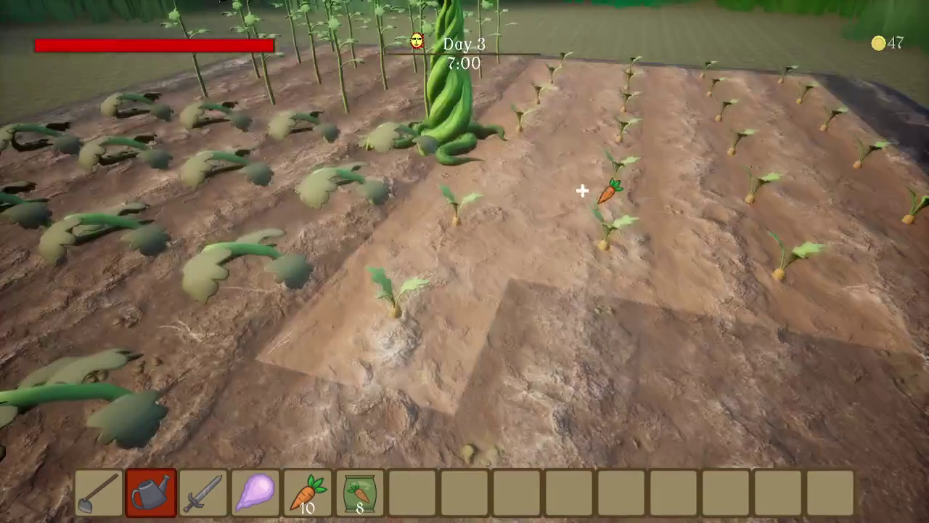
Harvest the ripe carrots, raising the carrot count to 21
{"action": "left_click", "coordinate": [464, 261]}
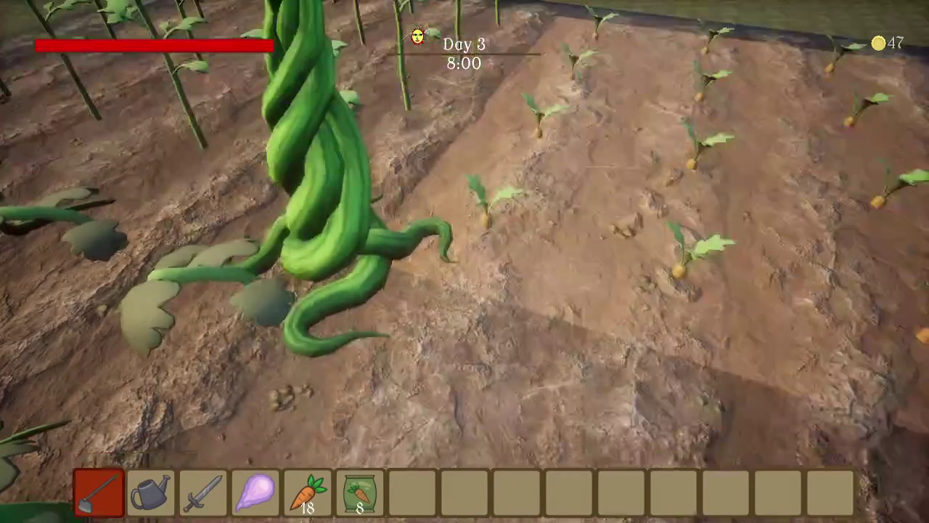
{"action": "left_click", "coordinate": [464, 262]}
{"action": "key", "text": "2"}
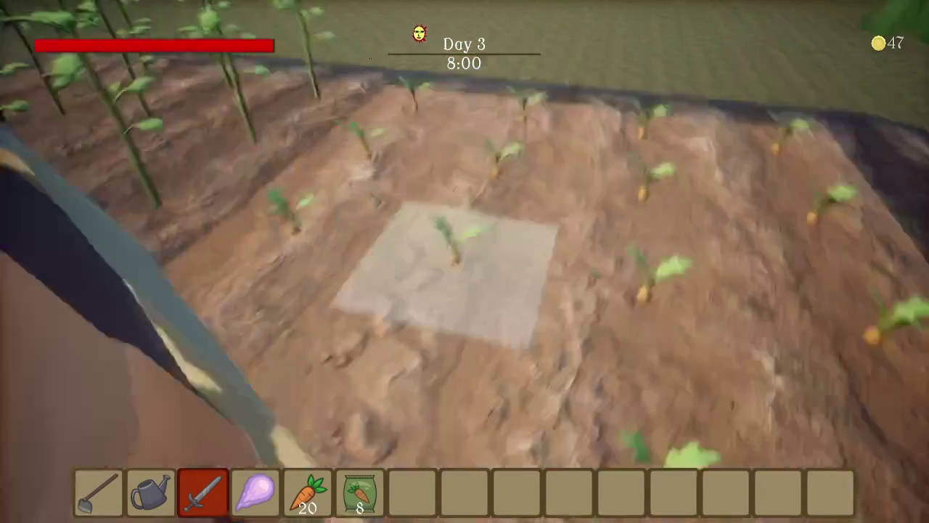
{"action": "key", "text": "4"}
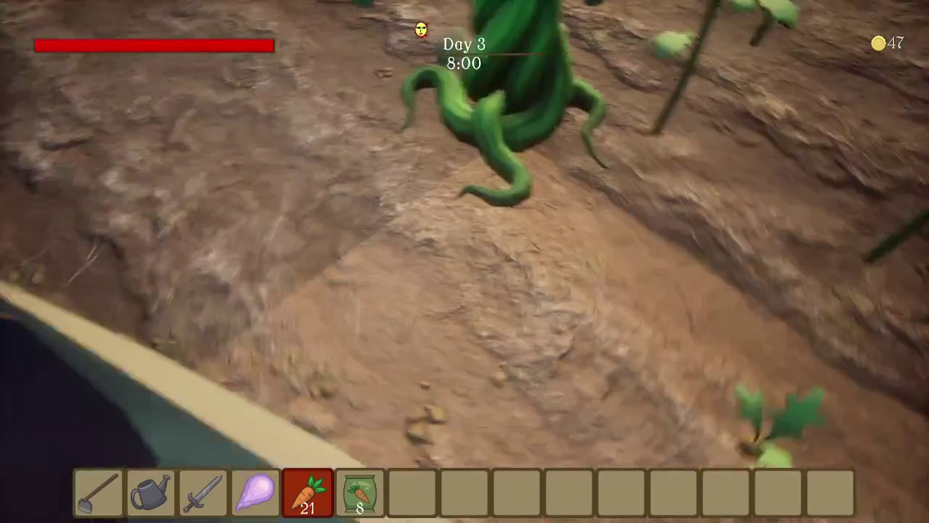
Plant a seed from the seed bag in the tilled tile
{"action": "key", "text": "6"}
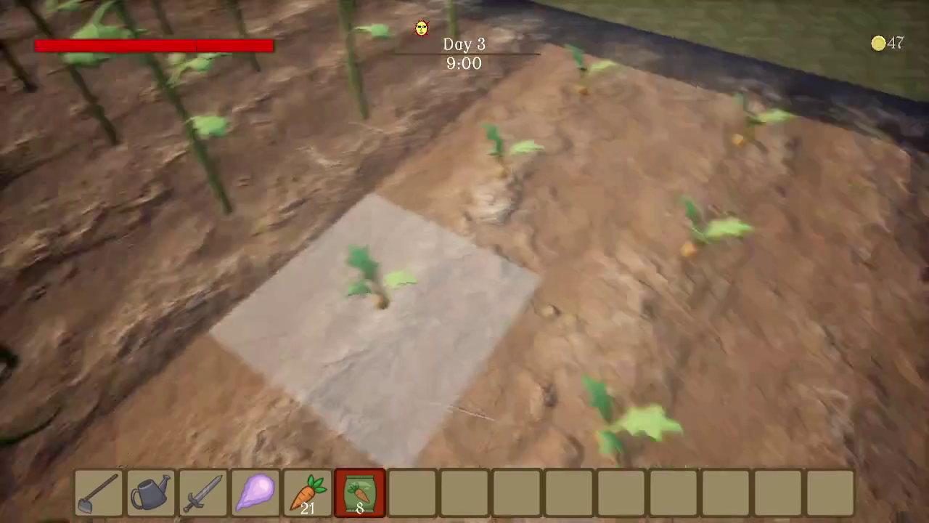
{"action": "left_click", "coordinate": [465, 261]}
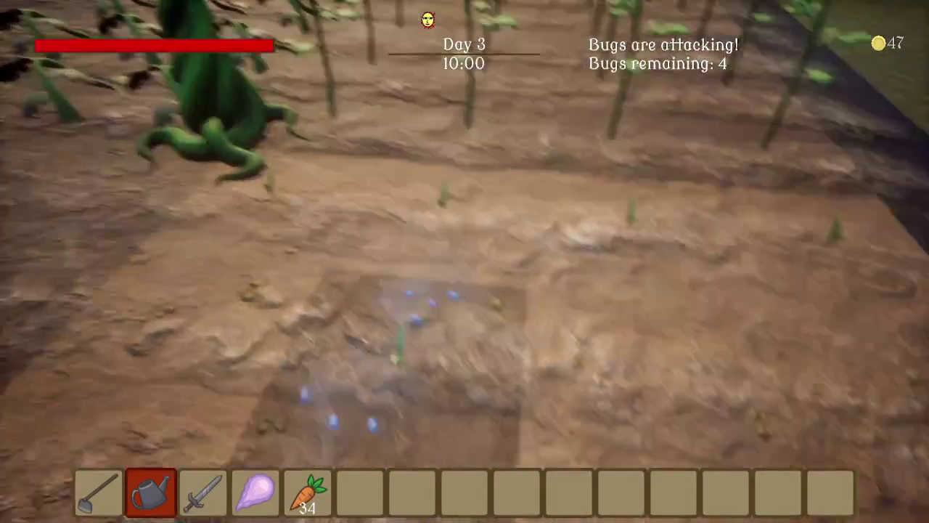
{"action": "key", "text": "s"}
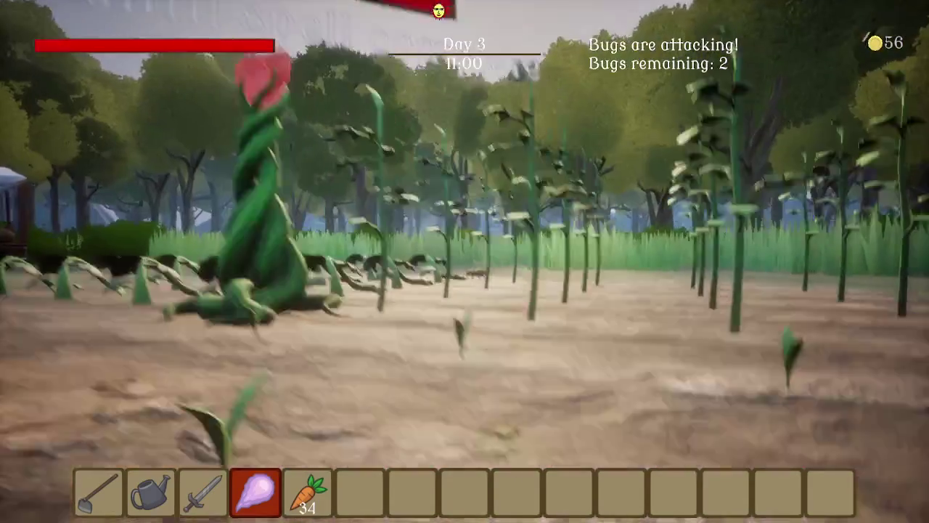
Blast the bugs with crystal magic until the last one is gone
{"action": "left_click", "coordinate": [464, 262]}
{"action": "left_click", "coordinate": [464, 261]}
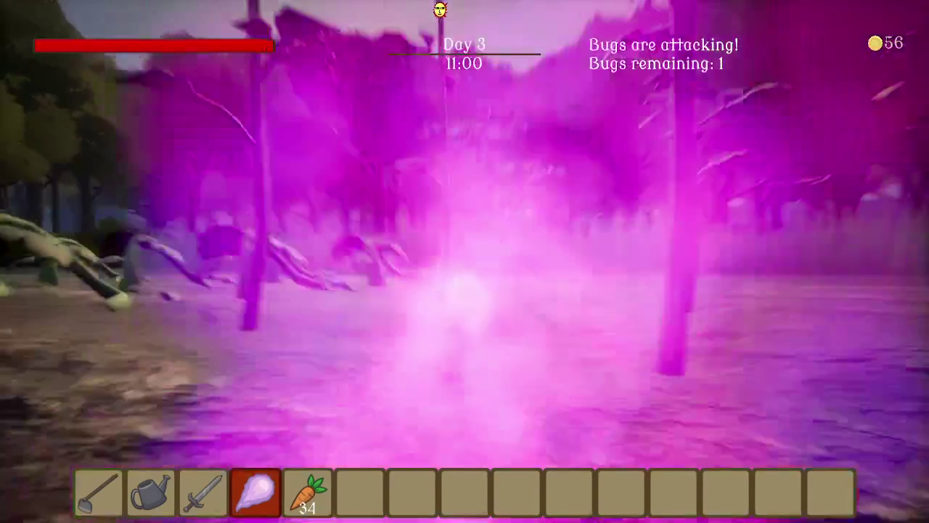
{"action": "left_click", "coordinate": [465, 262]}
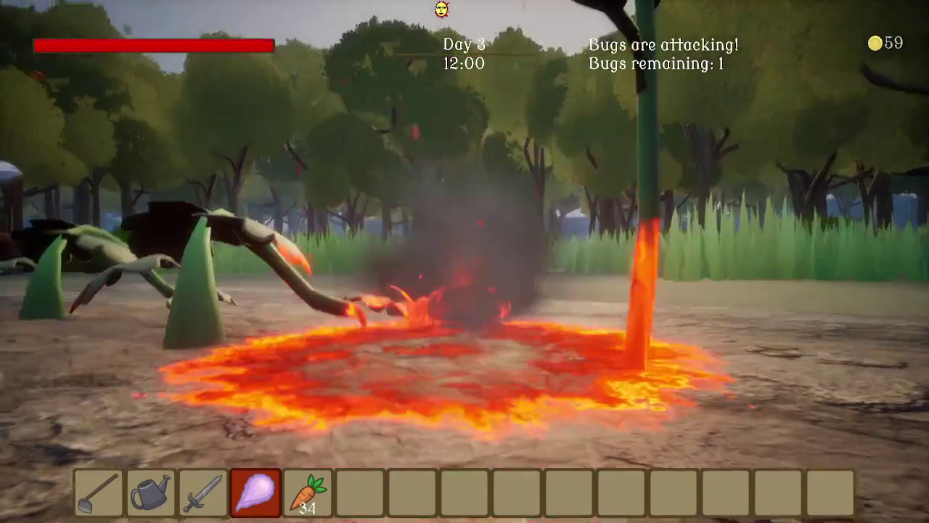
{"action": "key", "text": "s"}
{"action": "key", "text": "w"}
{"action": "key", "text": "w"}
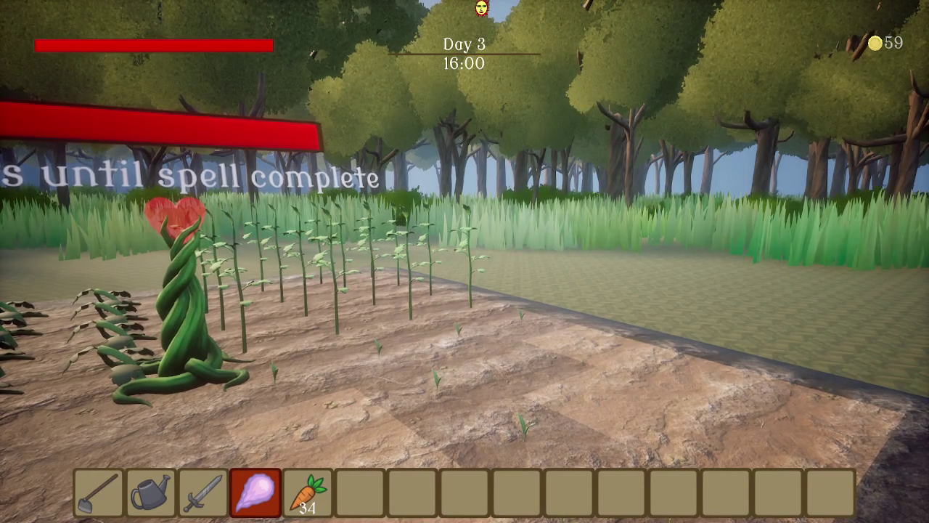
Check the carrot sell price at the market stall shop and leave without selling
{"action": "mouse_move", "coordinate": [465, 262]}
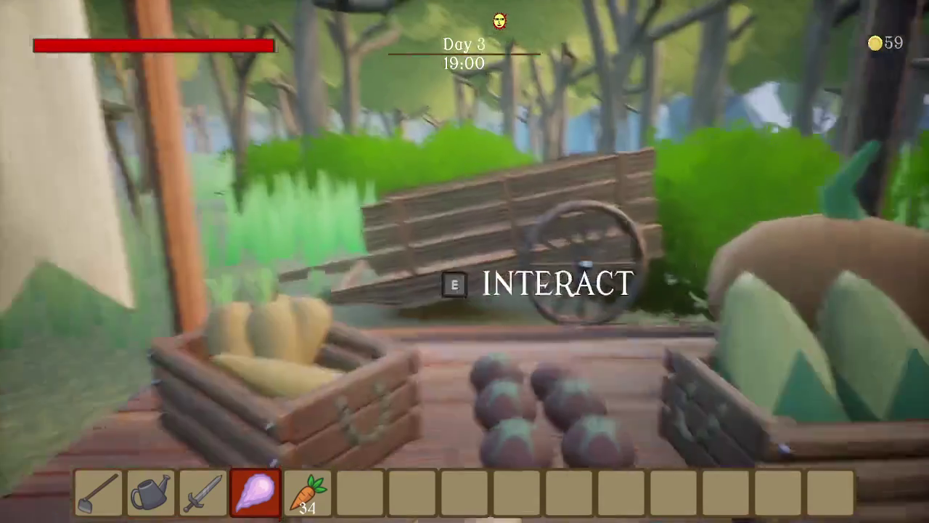
{"action": "key", "text": "e"}
{"action": "left_click", "coordinate": [215, 168]}
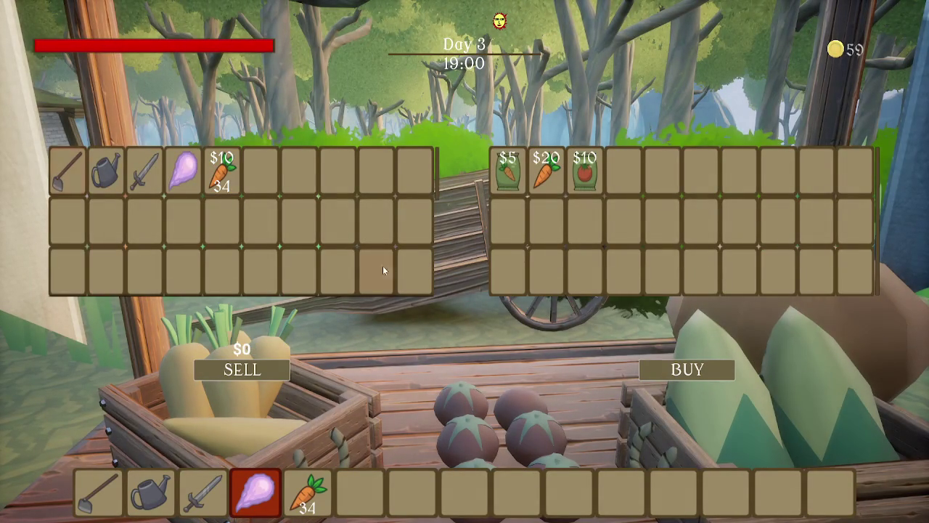
{"action": "key", "text": "Escape"}
Walk past the boulder into the fenced pen and equip the hoe
{"action": "key", "text": "w"}
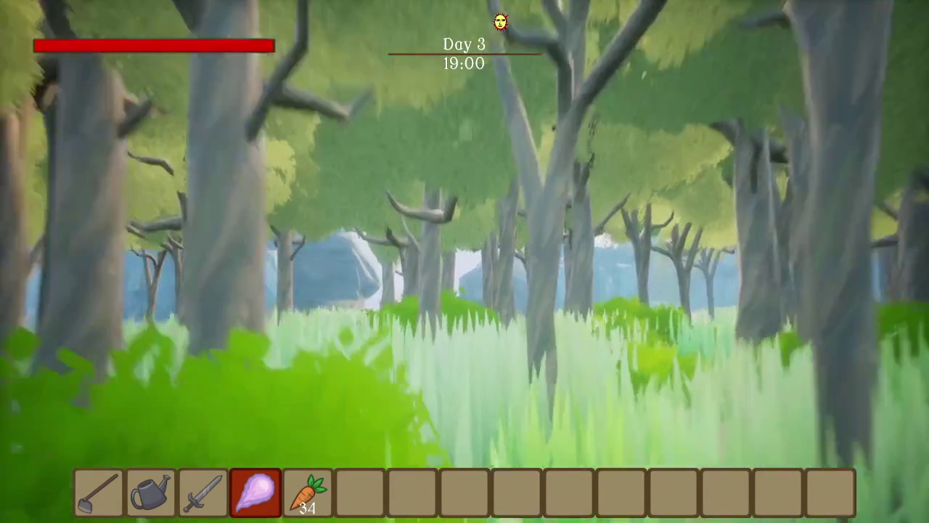
{"action": "key", "text": "w"}
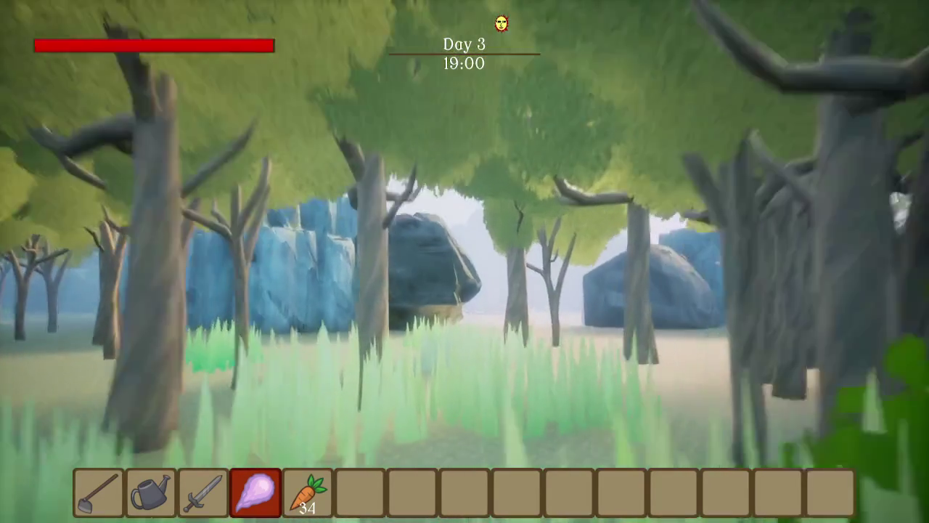
{"action": "key", "text": "w"}
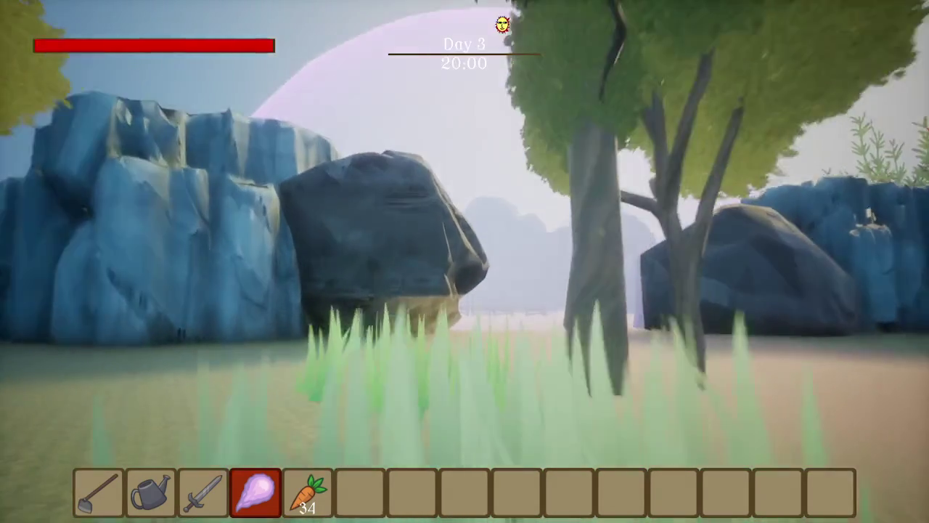
{"action": "key", "text": "w"}
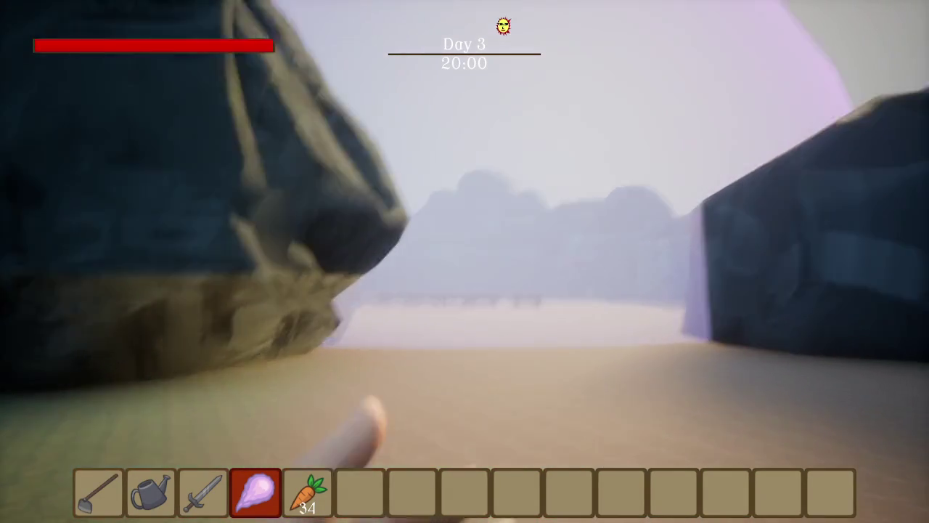
{"action": "key", "text": "w"}
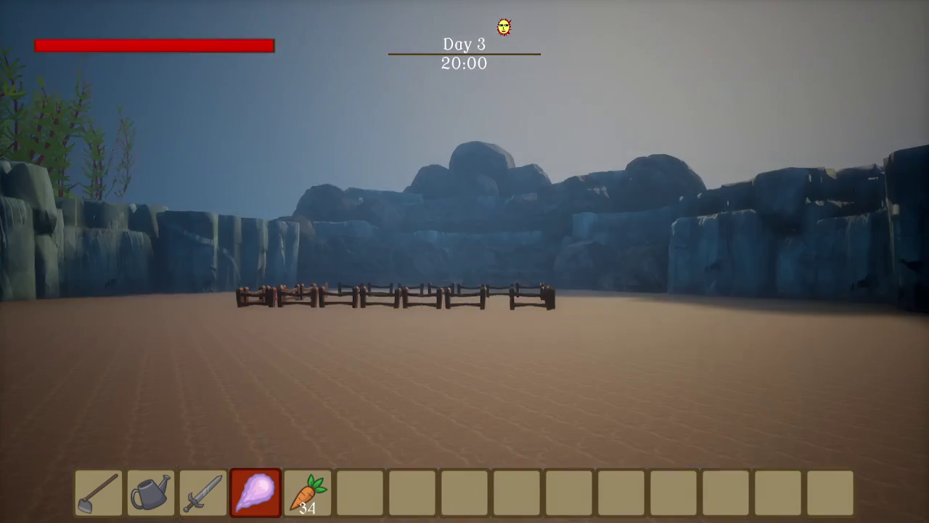
{"action": "key", "text": "w"}
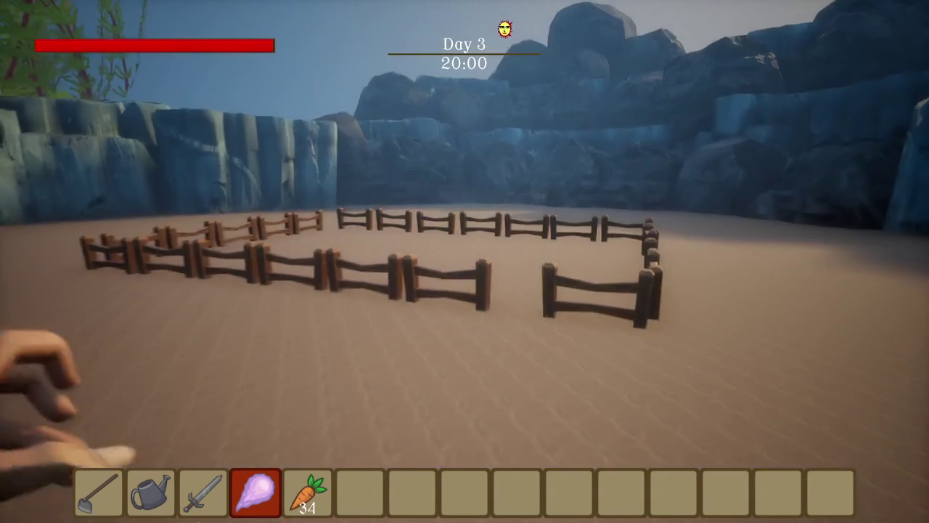
{"action": "key", "text": "w"}
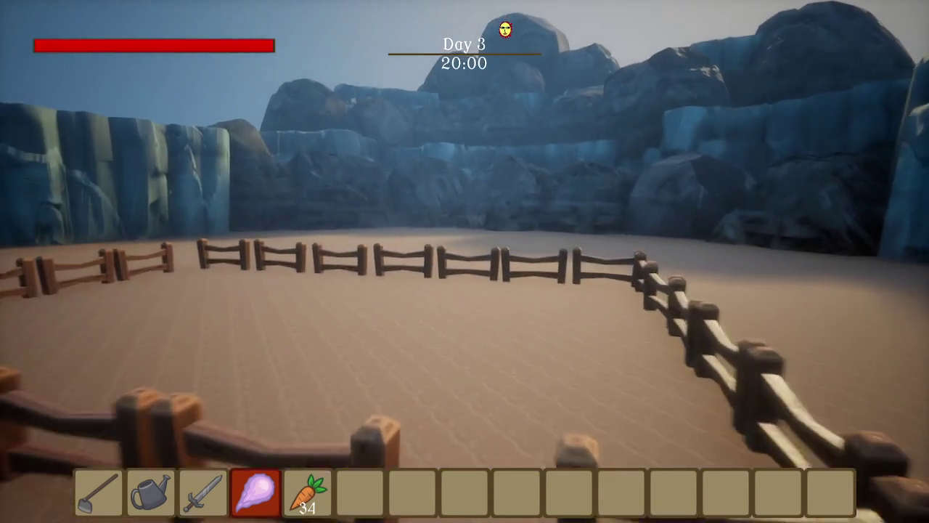
{"action": "key", "text": "5"}
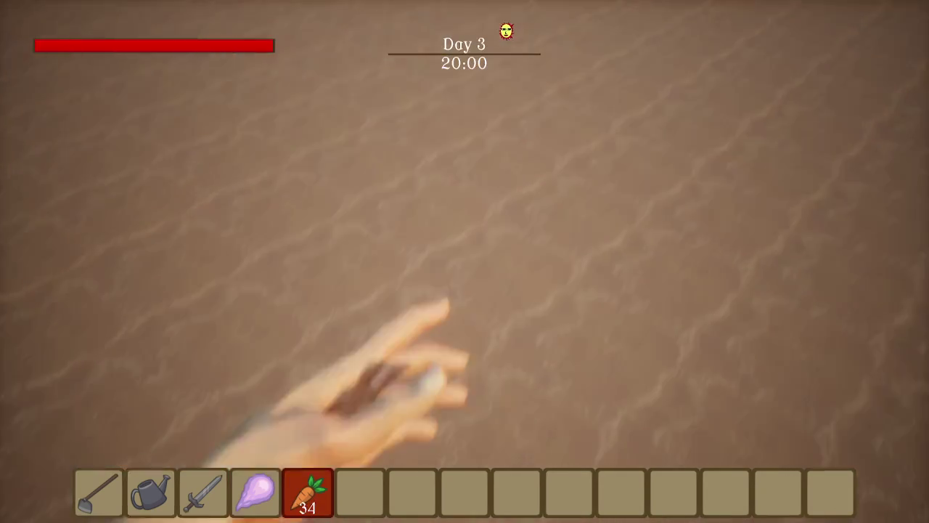
{"action": "key", "text": "2"}
{"action": "key", "text": "1"}
Climb through the icy crevasse and out onto the sand
{"action": "key", "text": "w"}
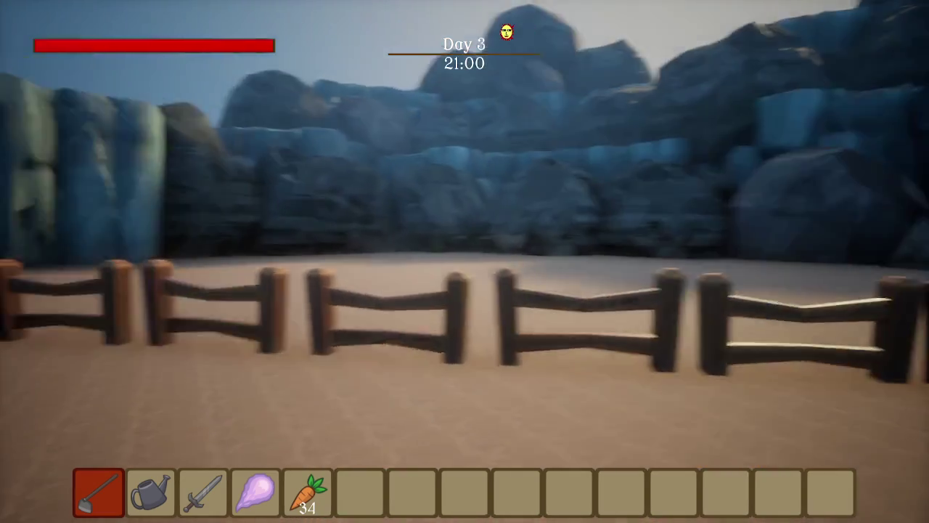
{"action": "key", "text": "w"}
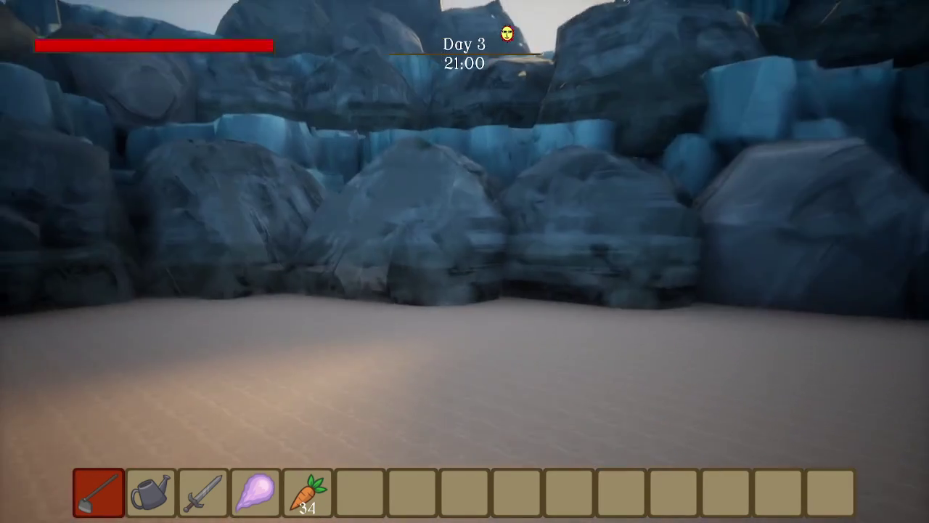
{"action": "key", "text": "w"}
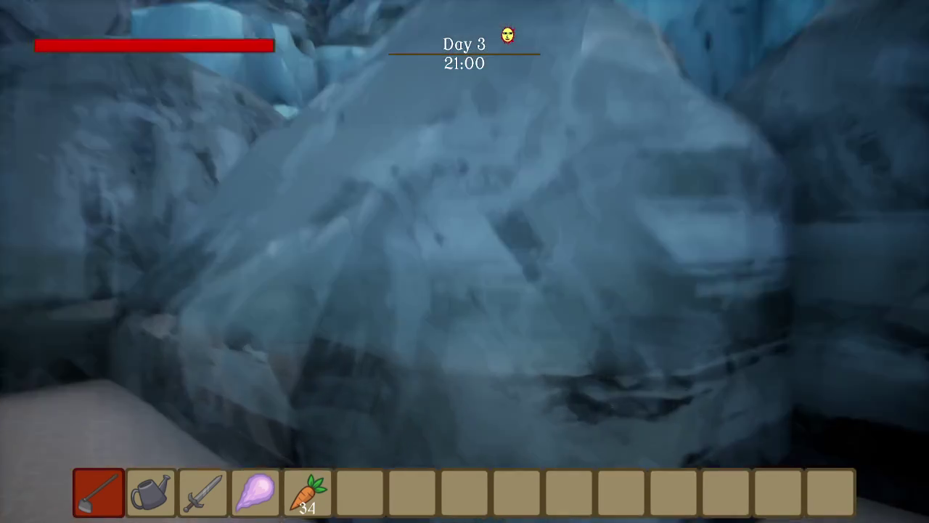
{"action": "key", "text": "w"}
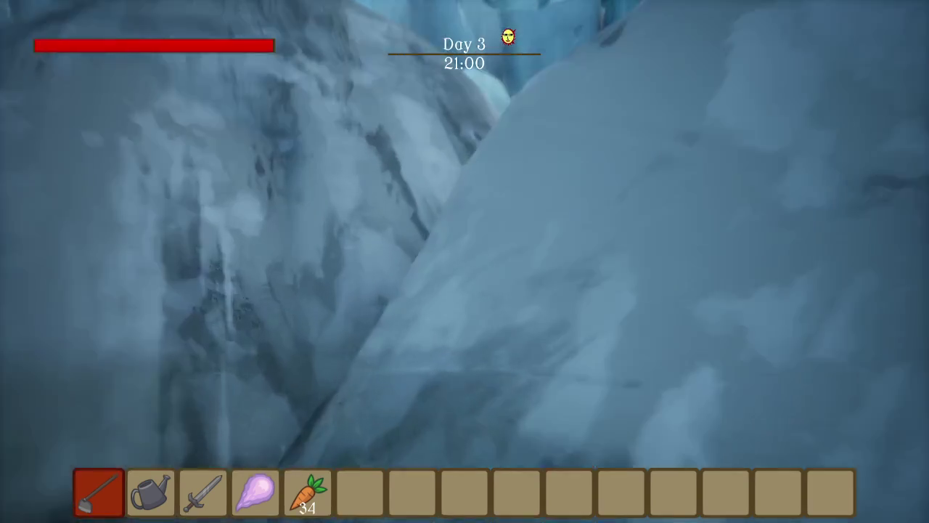
{"action": "key", "text": "w"}
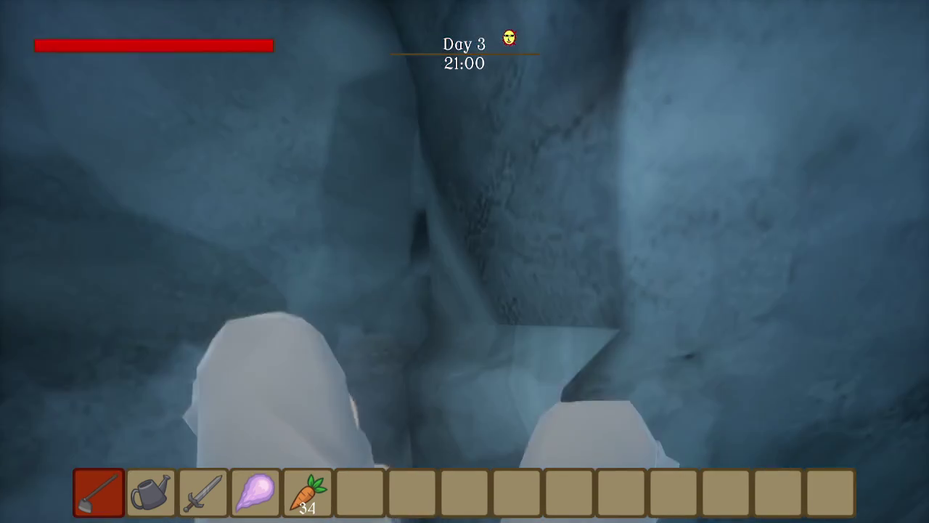
{"action": "key", "text": "w"}
{"action": "key", "text": "w"}
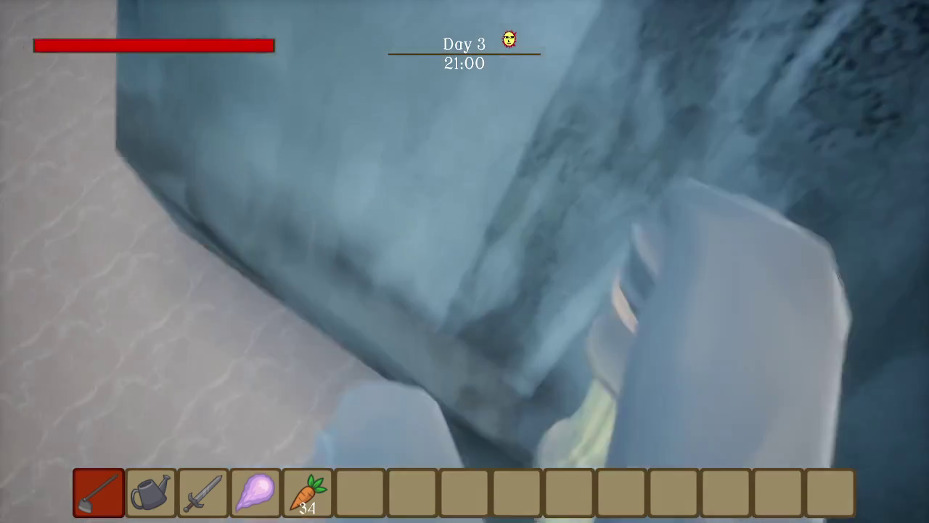
{"action": "key", "text": "w"}
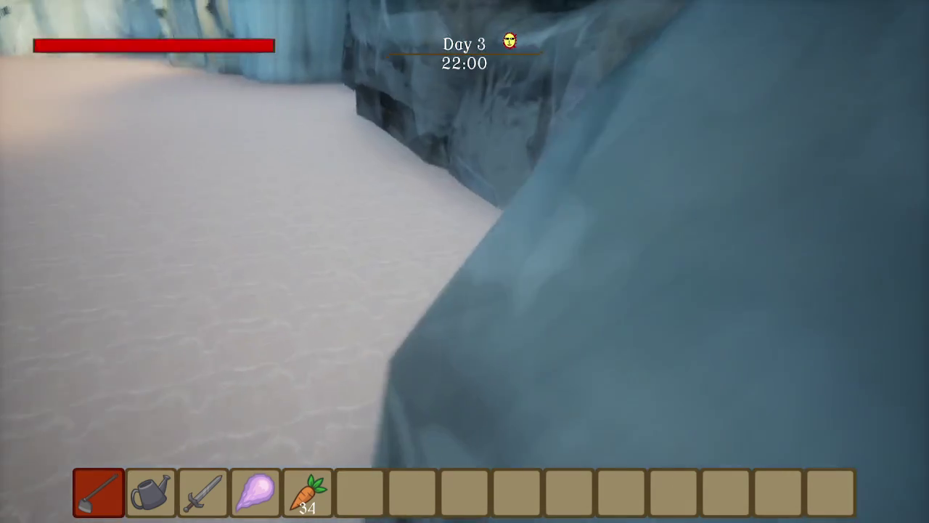
{"action": "key", "text": "w"}
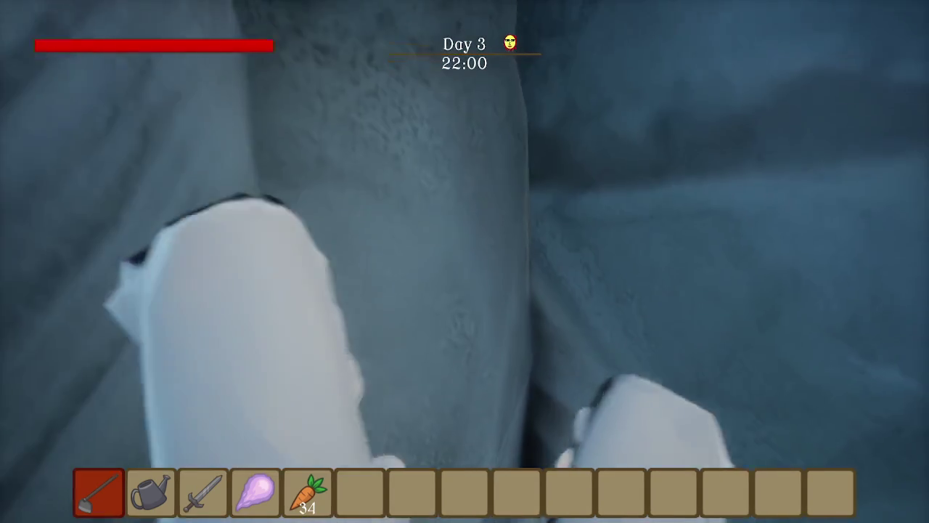
{"action": "key", "text": "w"}
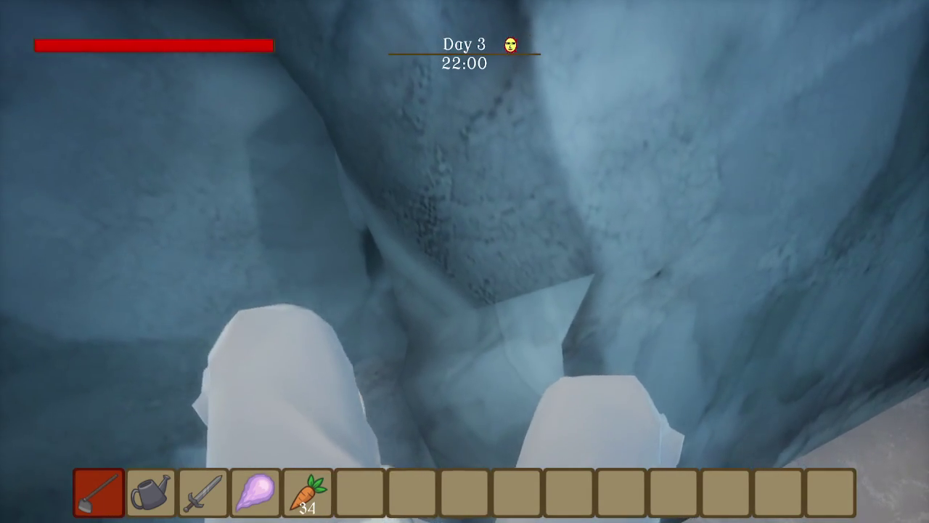
{"action": "key", "text": "w"}
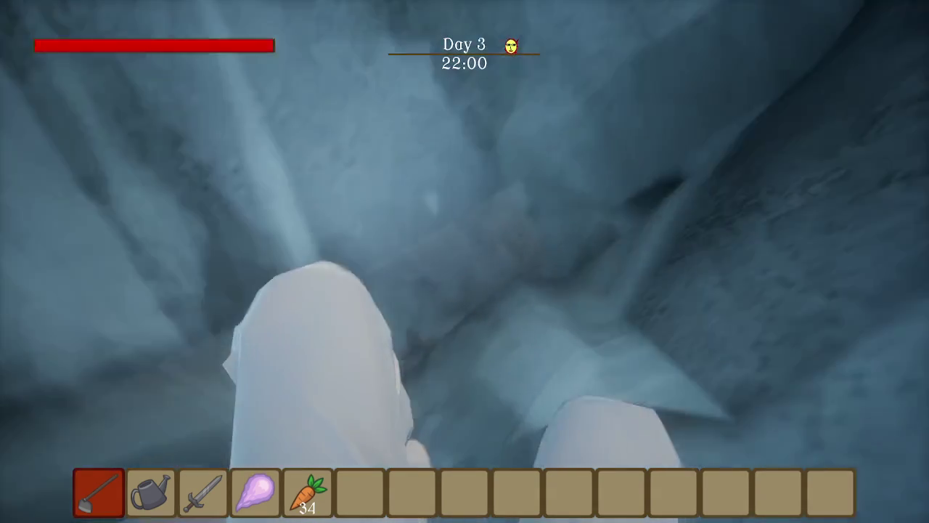
{"action": "key", "text": "w"}
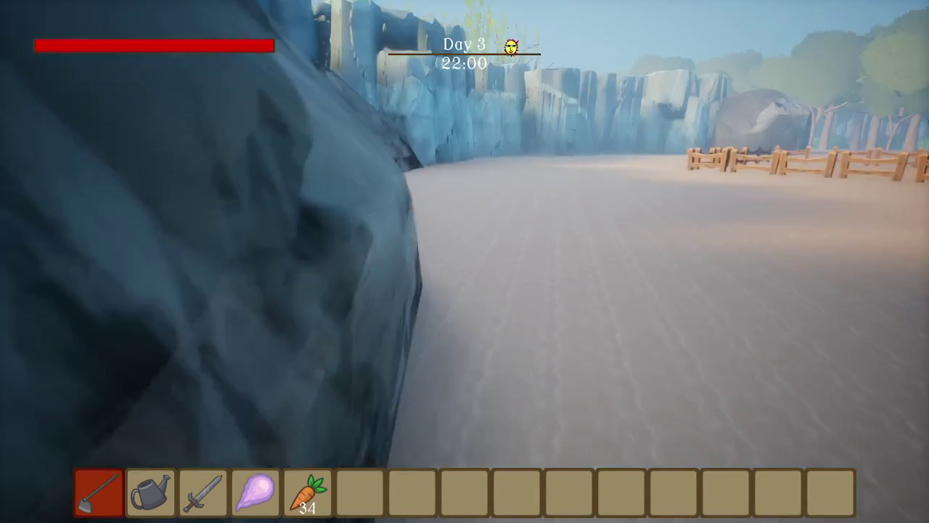
Walk through the fenced area into the forest and continue past the End of Day screen
{"action": "key", "text": "w"}
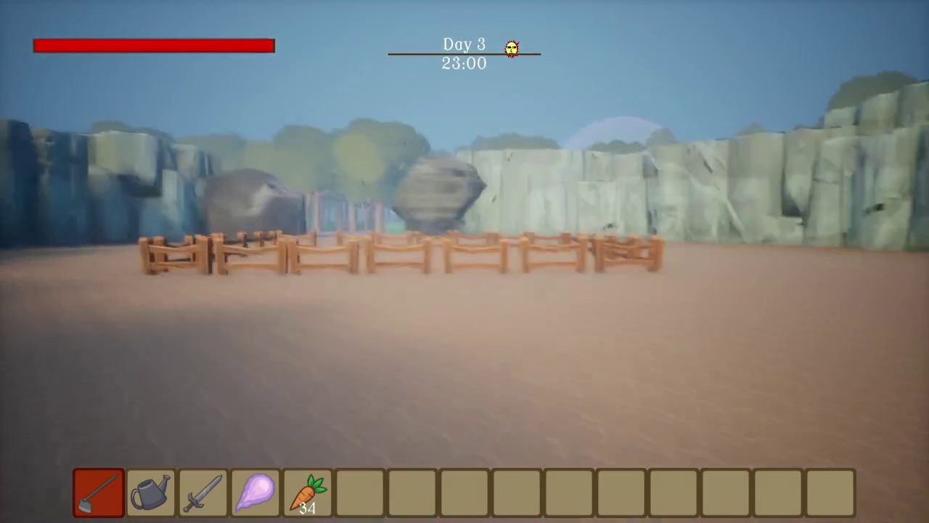
{"action": "key", "text": "w"}
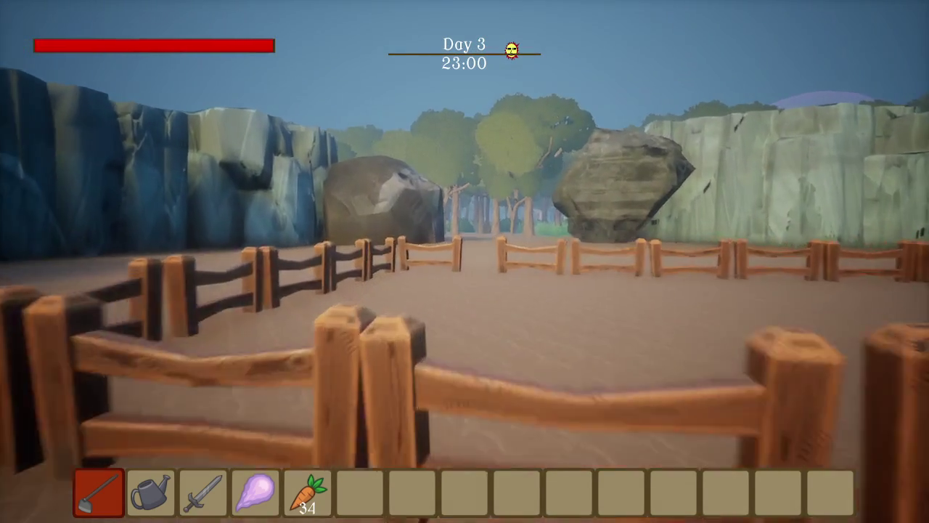
{"action": "key", "text": "w"}
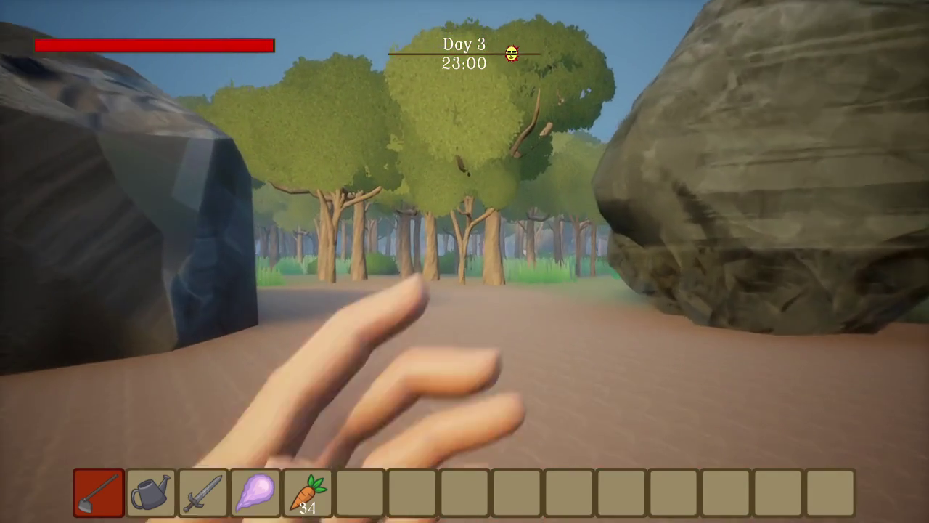
{"action": "key", "text": "w"}
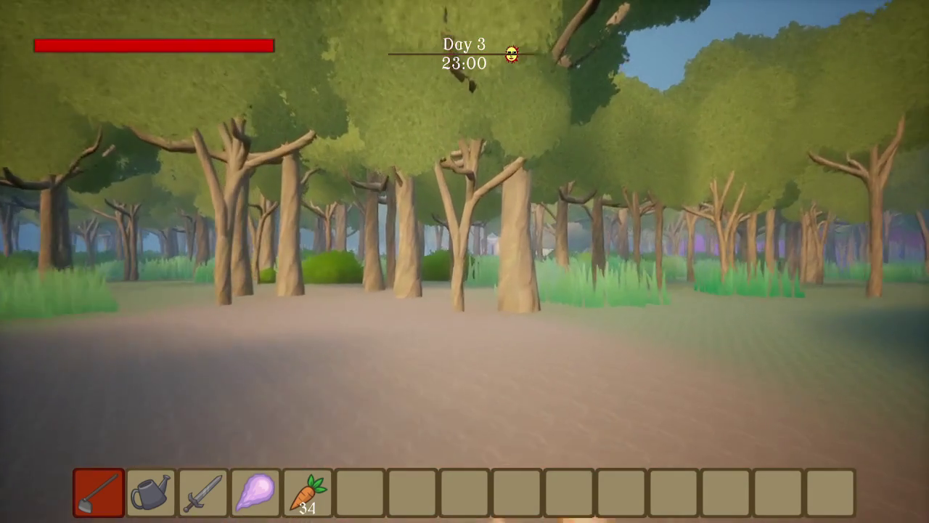
{"action": "key", "text": "w"}
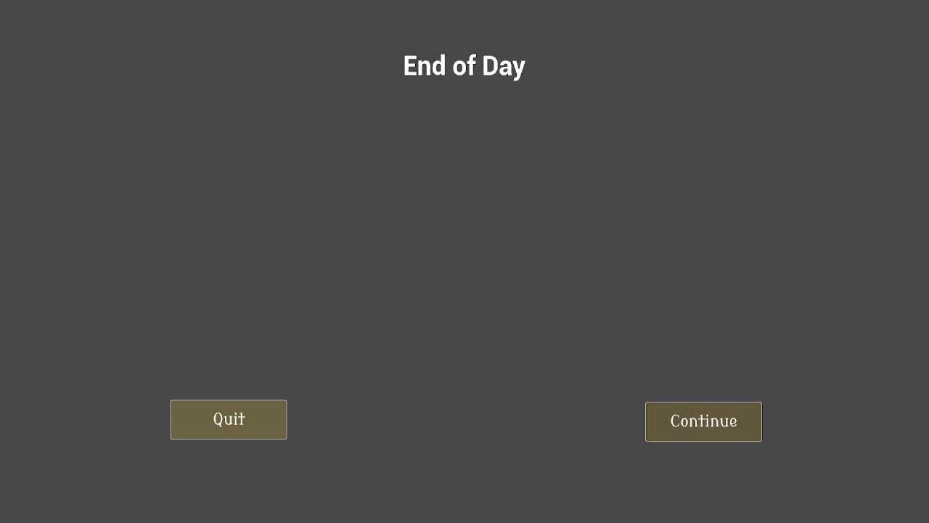
{"action": "left_click", "coordinate": [703, 421]}
Check the shop prices in the Mail/Shop panel at the box
{"action": "key", "text": "w"}
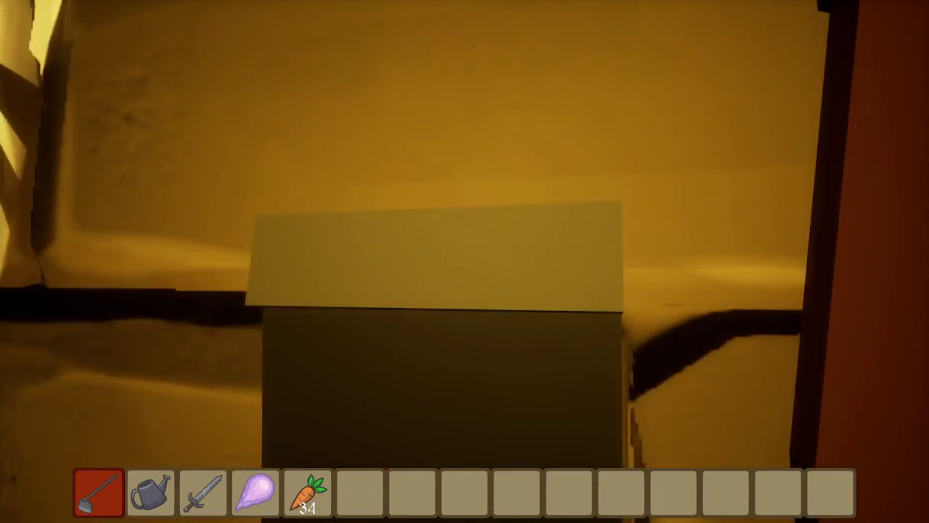
{"action": "key", "text": "e"}
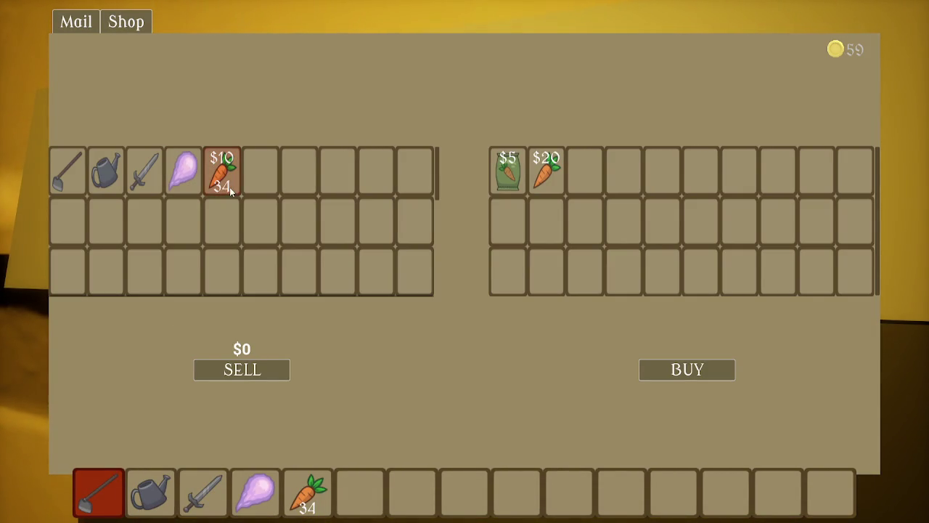
{"action": "key", "text": "Escape"}
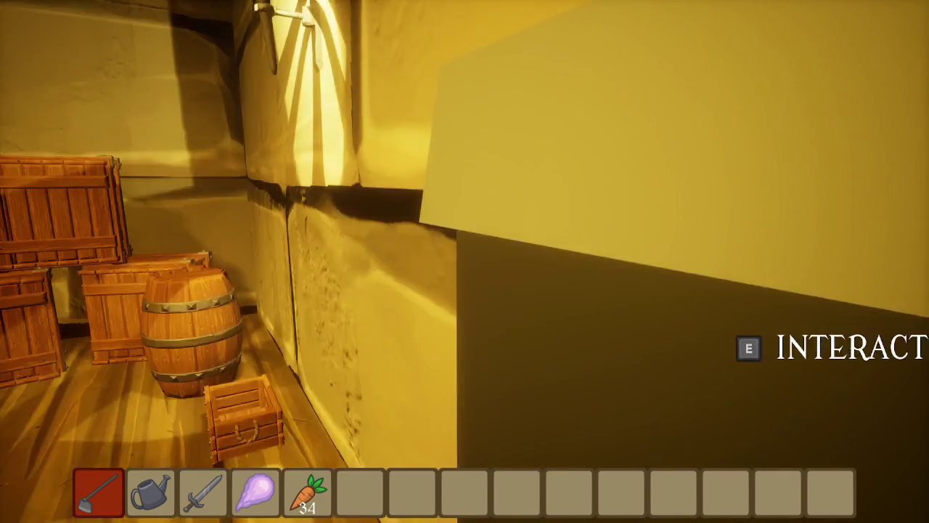
Sleep in the bed and start Day 4 on the Plains
{"action": "key", "text": "w"}
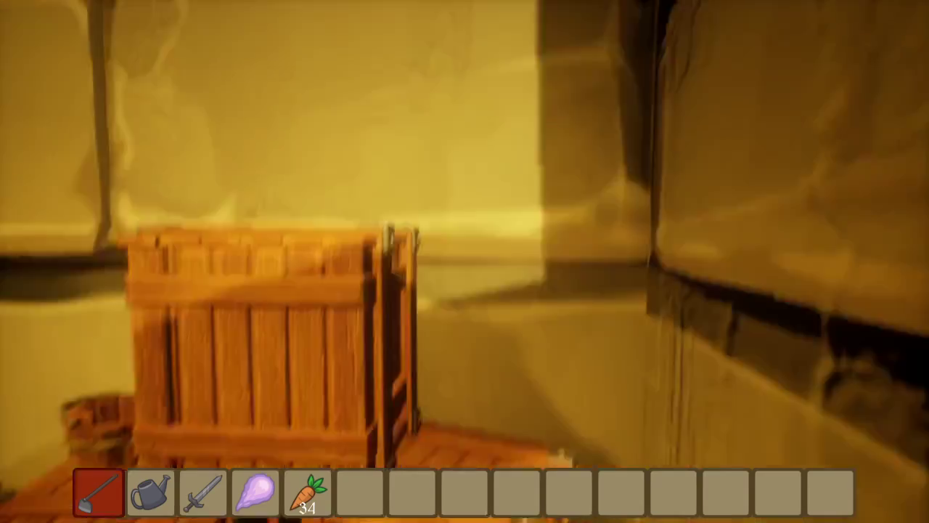
{"action": "left_click_drag", "start_coordinate": [465, 262], "coordinate": [465, 261]}
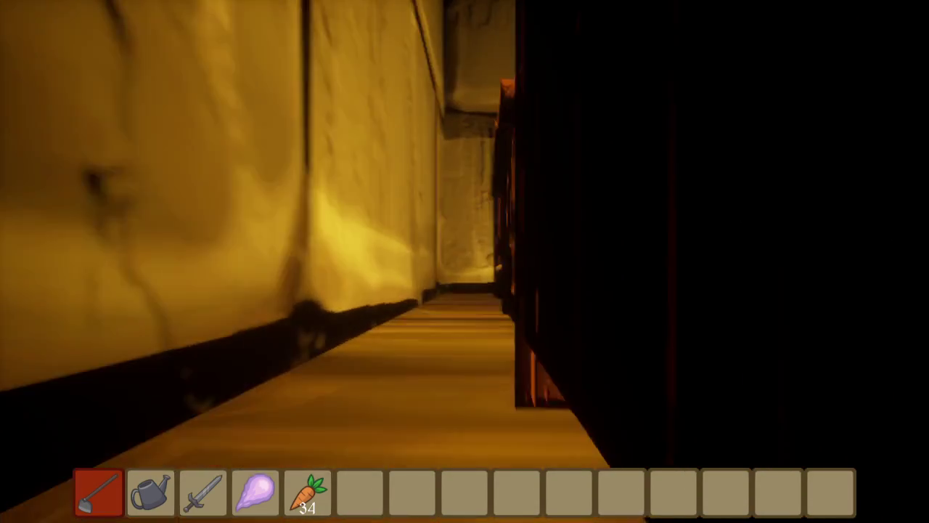
{"action": "key", "text": "e"}
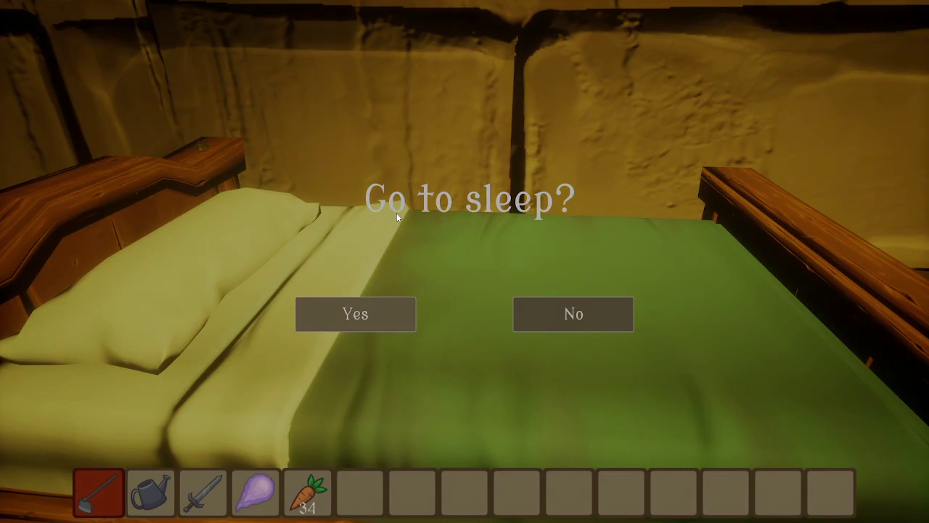
{"action": "key", "text": "Return"}
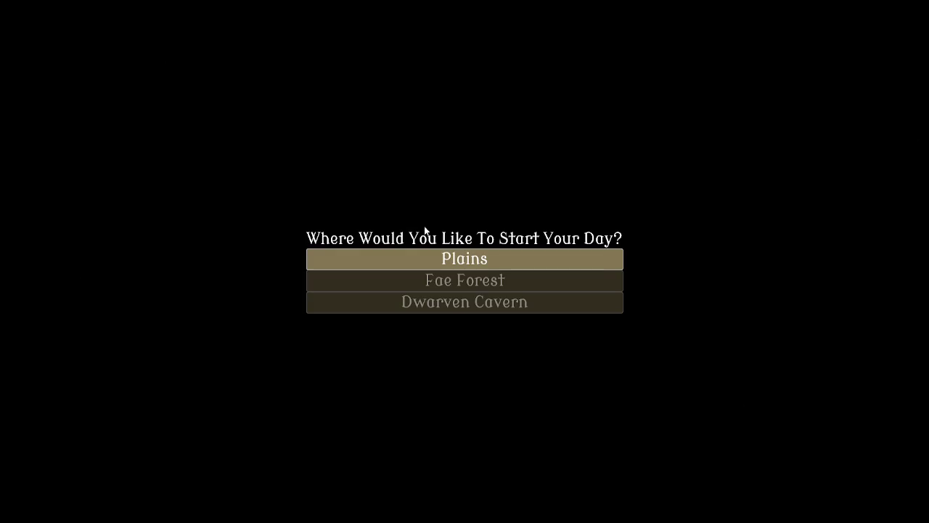
{"action": "left_click", "coordinate": [443, 256]}
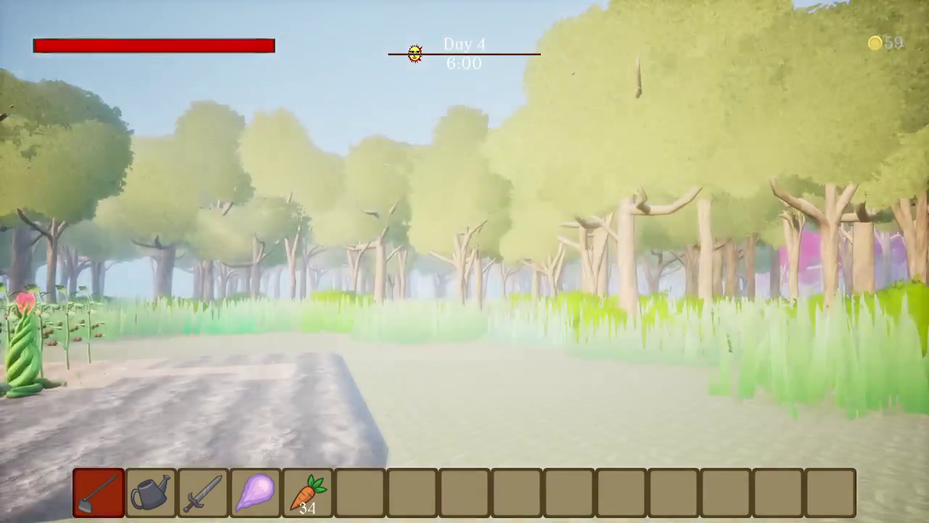
Harvest the ripe pumpkins across the patch
{"action": "key", "text": "w"}
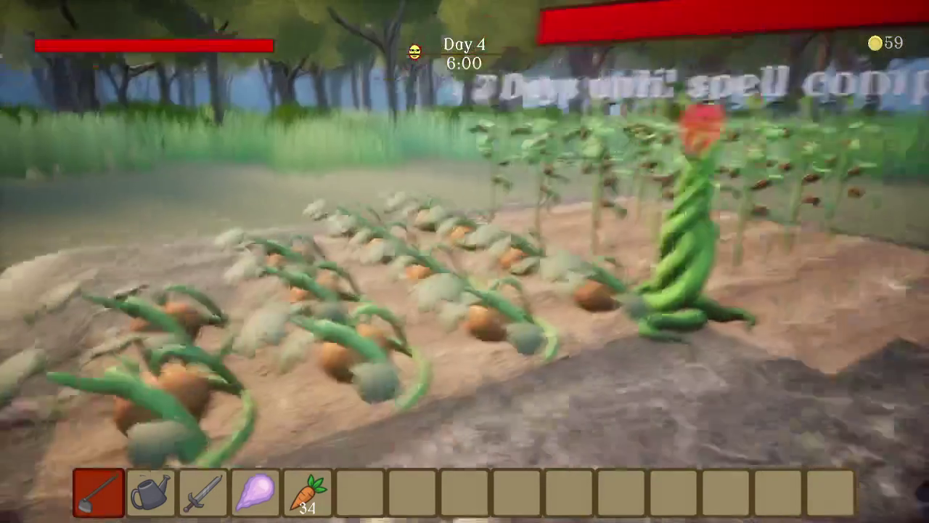
{"action": "key", "text": "e"}
{"action": "key", "text": "w"}
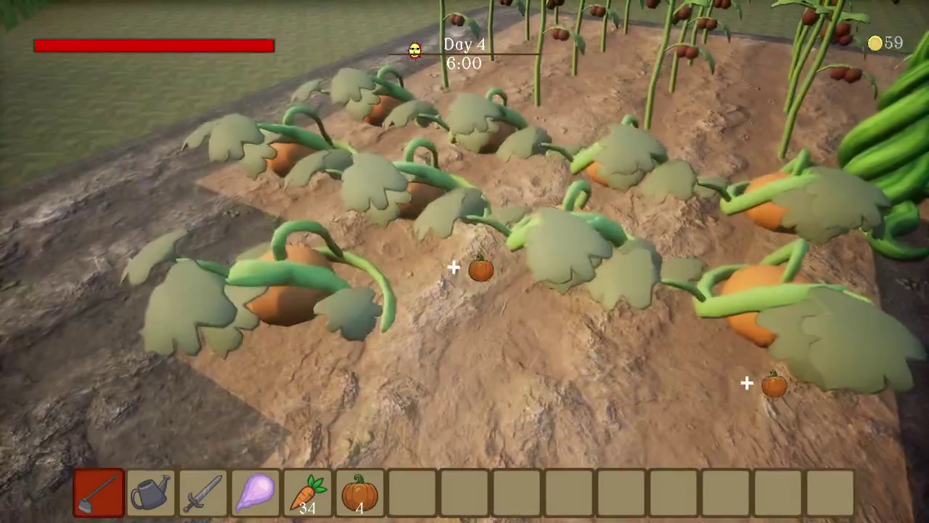
{"action": "scroll", "coordinate": [465, 262], "scroll_direction": "down", "scroll_amount": 4}
Finish harvesting the pumpkins and harvest the tomatoes across the patch
{"action": "key", "text": "w"}
{"action": "key", "text": "e"}
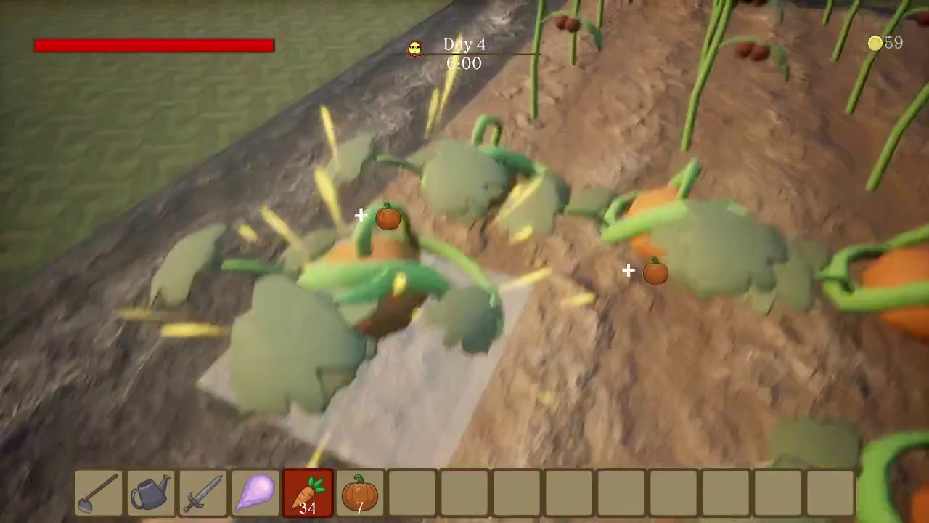
{"action": "key", "text": "w"}
{"action": "key", "text": "e"}
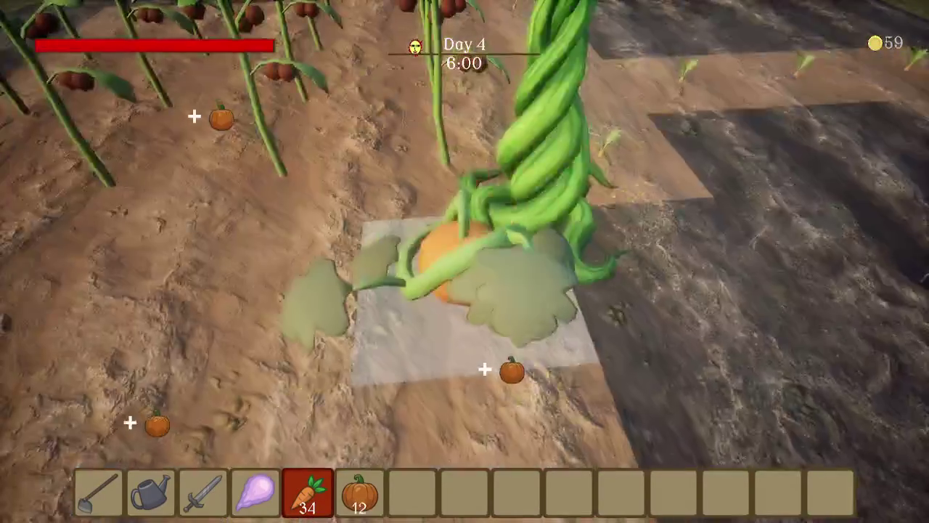
{"action": "key", "text": "w"}
{"action": "key", "text": "e"}
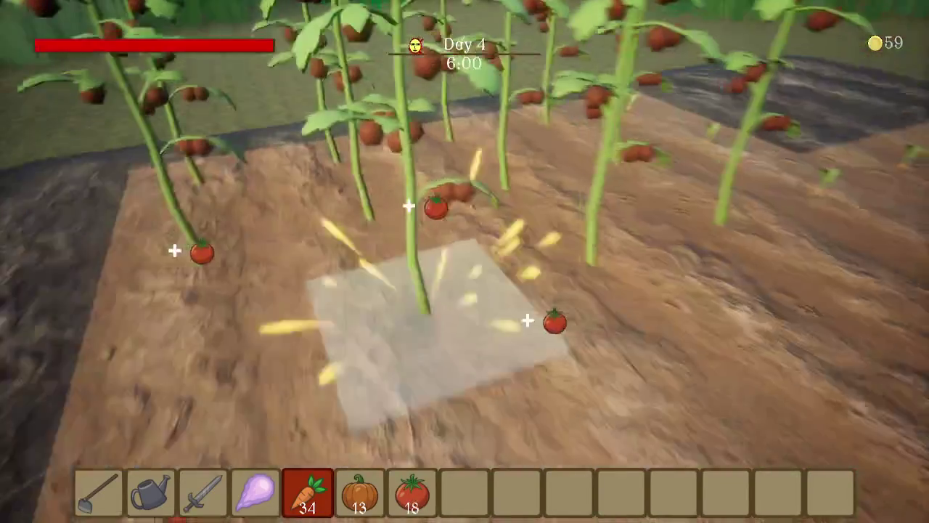
{"action": "key", "text": "w"}
{"action": "key", "text": "e"}
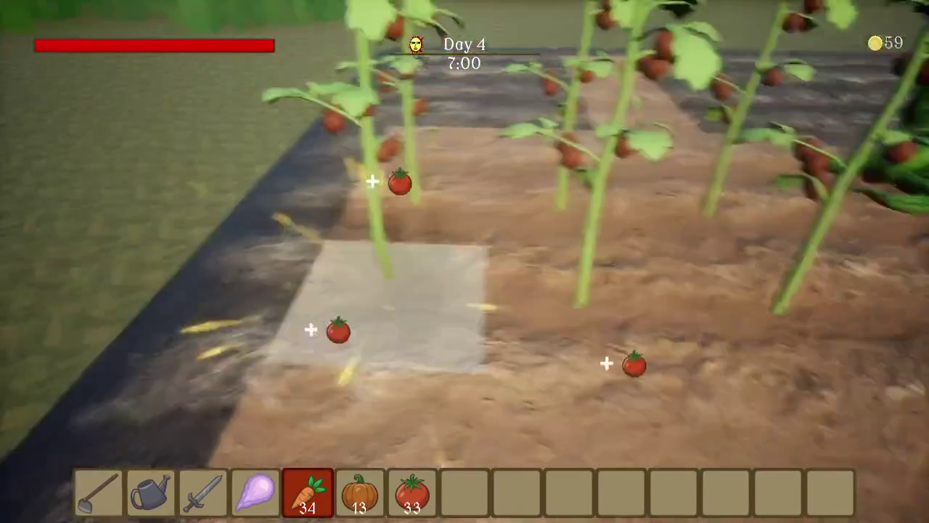
Sell the tomatoes and buy tomato seeds at the market stall, reaching 64 packets
{"action": "key", "text": "w"}
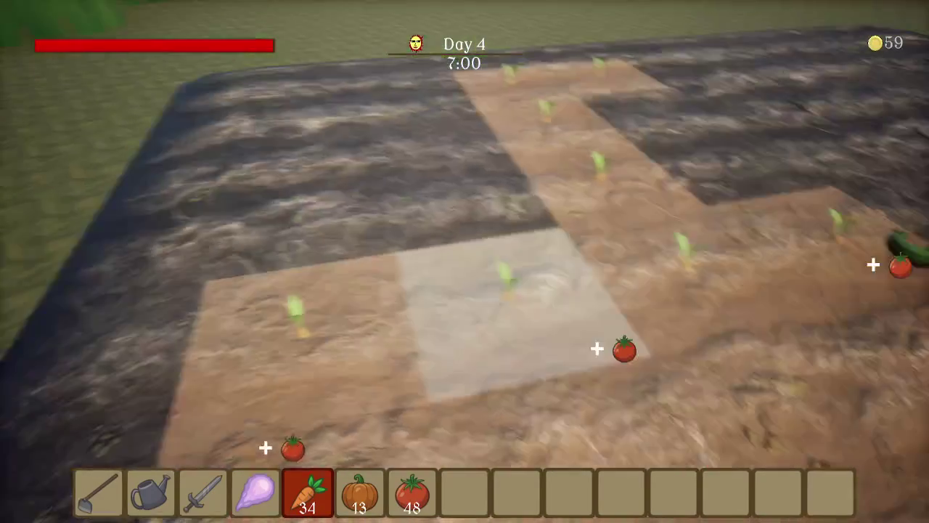
{"action": "key", "text": "w"}
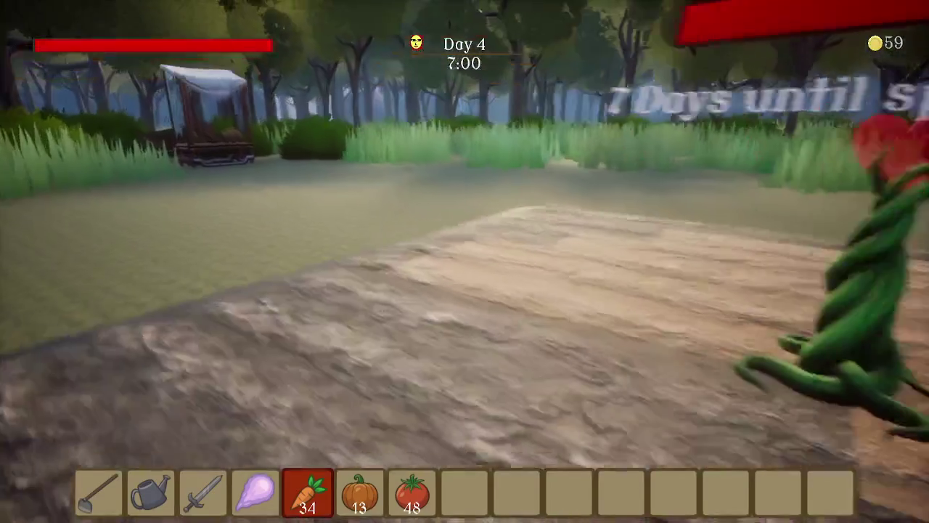
{"action": "key", "text": "w"}
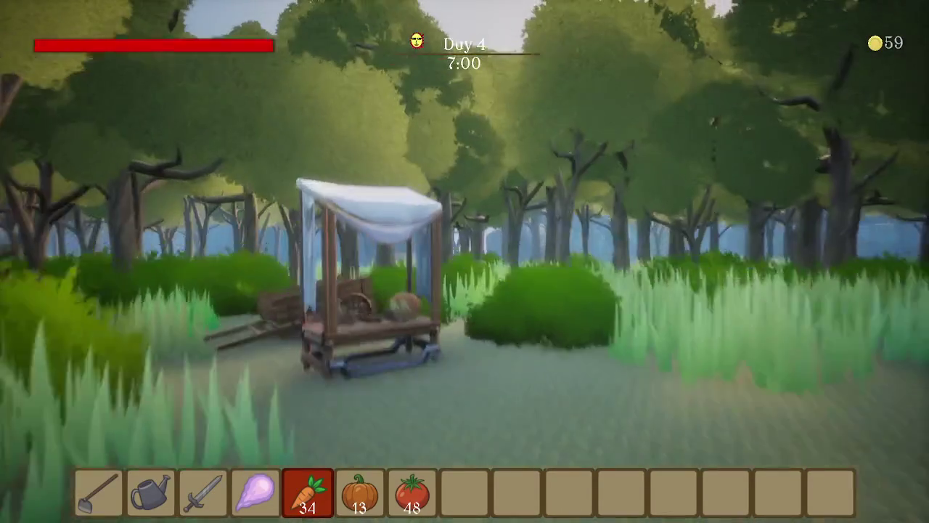
{"action": "key", "text": "e"}
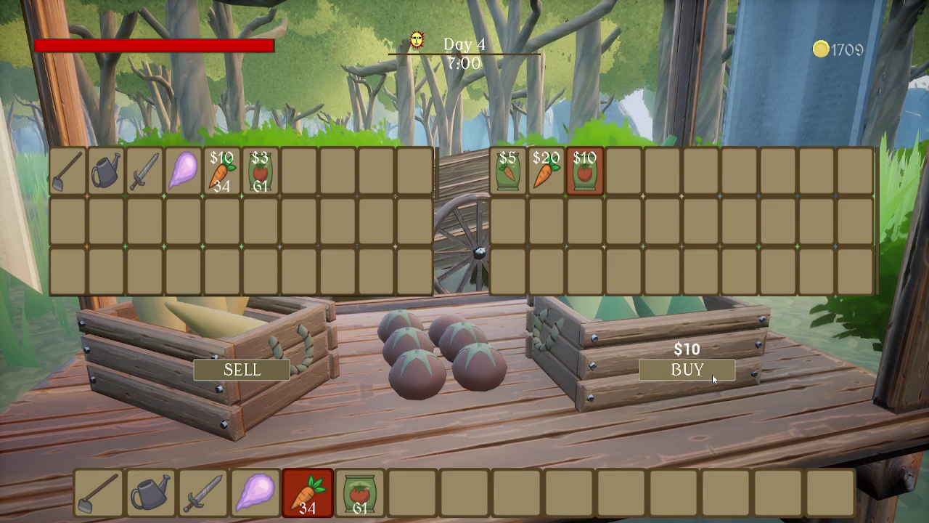
{"action": "key", "text": "Escape"}
Plant tomato seeds along the first tiles of the tilled plot
{"action": "key", "text": "1"}
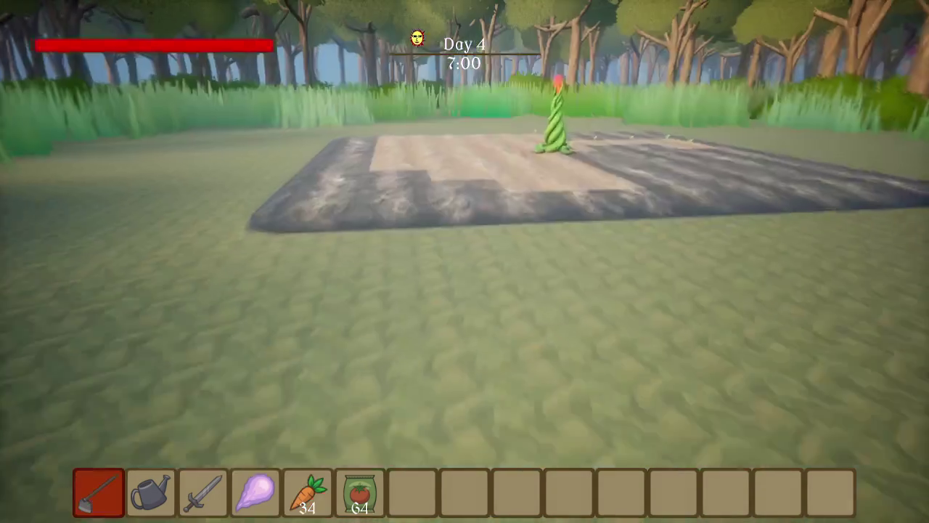
{"action": "key", "text": "w"}
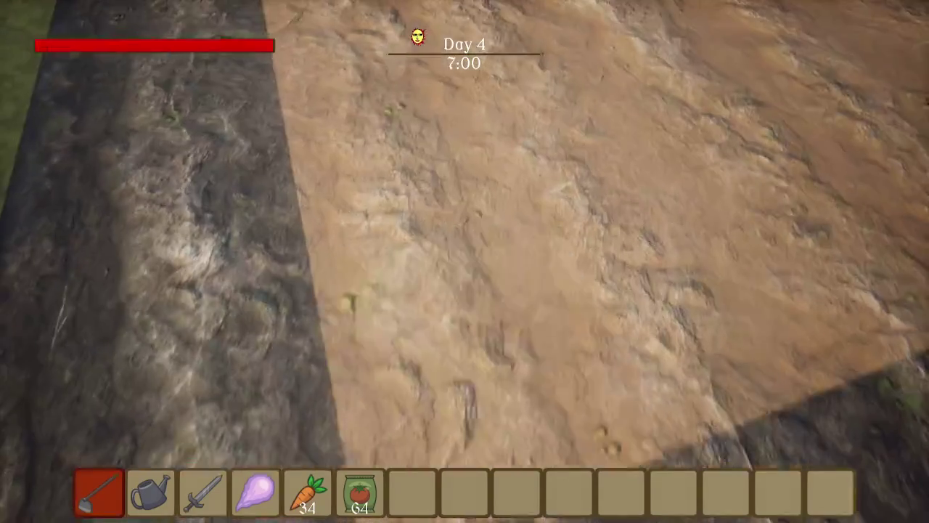
{"action": "left_click", "coordinate": [465, 262]}
{"action": "left_click", "coordinate": [465, 261]}
{"action": "left_click", "coordinate": [465, 262]}
{"action": "left_click", "coordinate": [464, 261]}
{"action": "left_click", "coordinate": [464, 261]}
{"action": "left_click", "coordinate": [464, 261]}
{"action": "left_click", "coordinate": [465, 261]}
{"action": "left_click", "coordinate": [464, 261]}
{"action": "left_click", "coordinate": [464, 261]}
{"action": "left_click", "coordinate": [464, 261]}
{"action": "left_click", "coordinate": [465, 261]}
Plant tomato seeds on the remaining empty tiles, leaving 28 packets
{"action": "left_click", "coordinate": [465, 261]}
{"action": "left_click", "coordinate": [465, 261]}
{"action": "left_click", "coordinate": [464, 262]}
{"action": "left_click", "coordinate": [464, 261]}
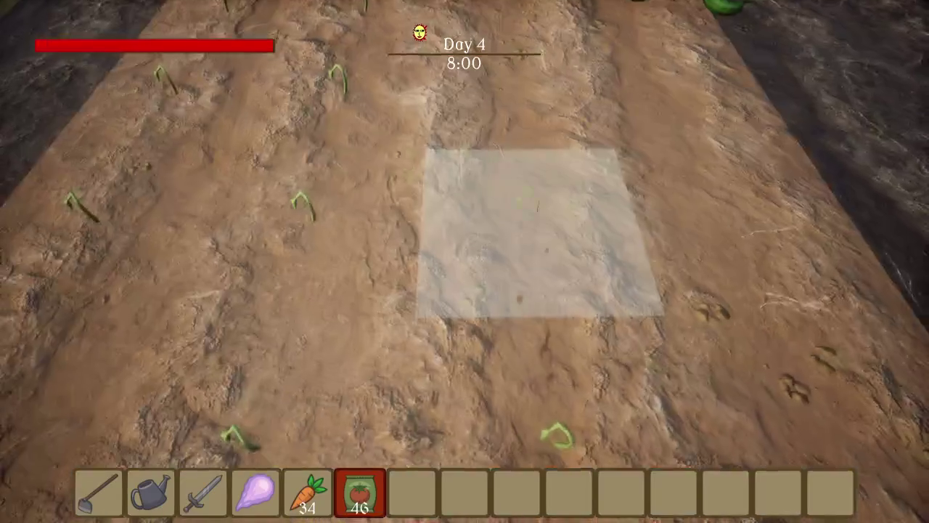
{"action": "left_click", "coordinate": [464, 262]}
{"action": "left_click", "coordinate": [465, 262]}
{"action": "left_click", "coordinate": [465, 262]}
{"action": "left_click", "coordinate": [464, 261]}
{"action": "left_click", "coordinate": [465, 262]}
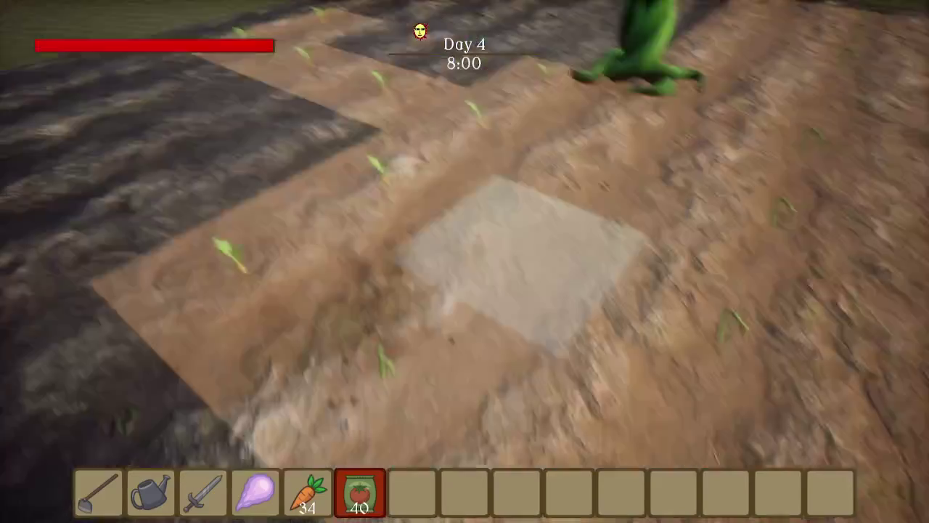
{"action": "left_click", "coordinate": [464, 262]}
{"action": "left_click", "coordinate": [464, 262]}
{"action": "left_click", "coordinate": [464, 261]}
{"action": "left_click", "coordinate": [464, 261]}
{"action": "left_click", "coordinate": [465, 261]}
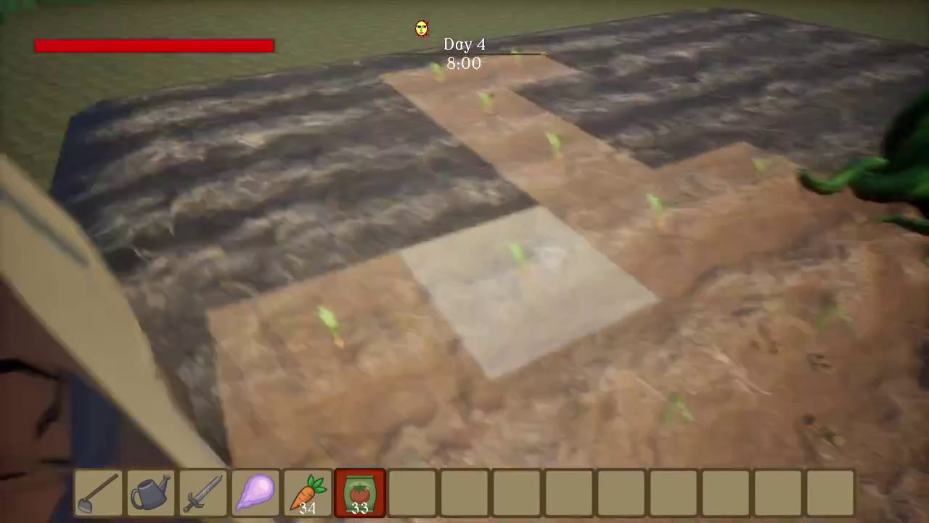
{"action": "left_click", "coordinate": [465, 261]}
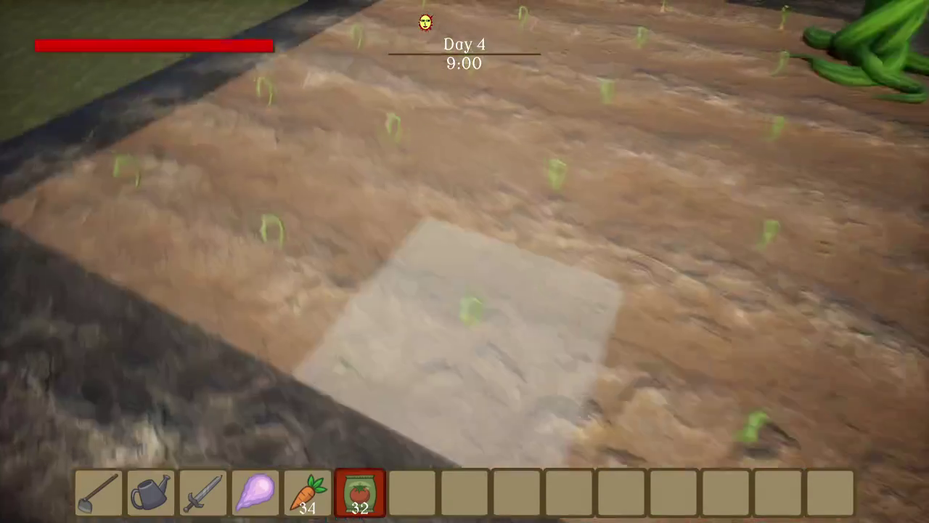
{"action": "scroll", "coordinate": [464, 261], "scroll_direction": "up", "scroll_amount": 5}
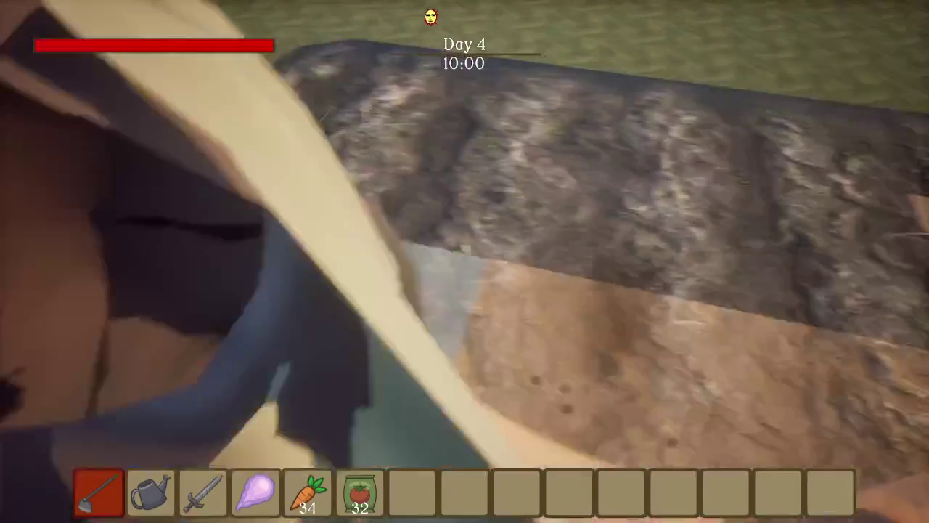
{"action": "scroll", "coordinate": [464, 262], "scroll_direction": "down", "scroll_amount": 5}
{"action": "left_click", "coordinate": [464, 261]}
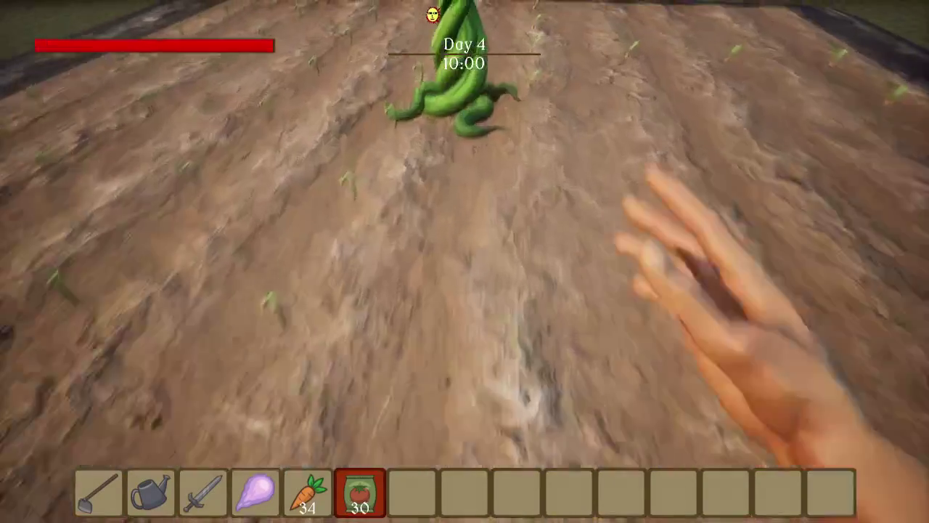
{"action": "left_click", "coordinate": [464, 261]}
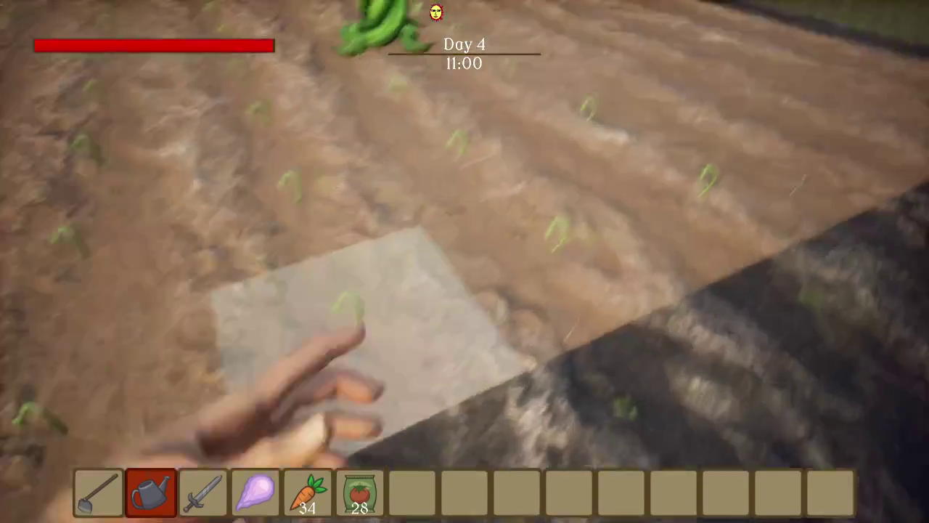
{"action": "scroll", "coordinate": [465, 262], "scroll_direction": "down", "scroll_amount": 4}
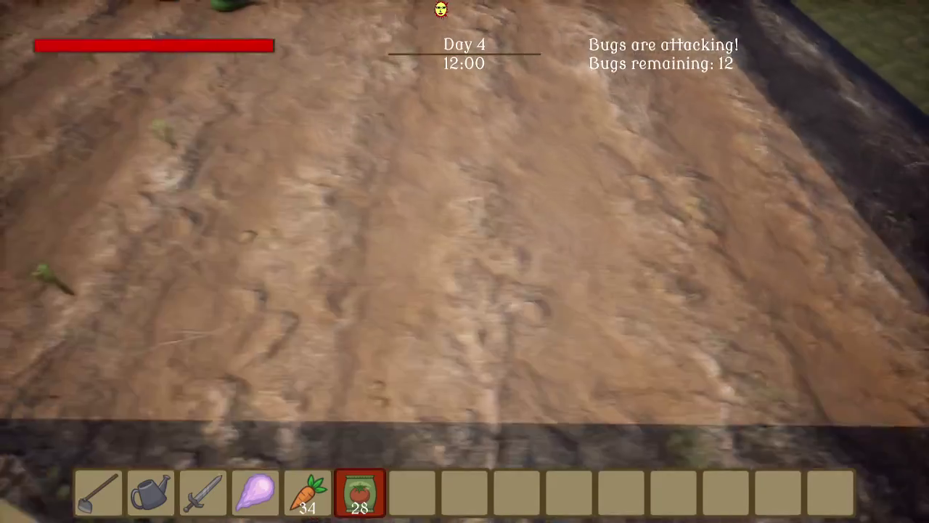
Equip the purple crystal and blast the first bugs, including the centre bug
{"action": "key", "text": "4"}
{"action": "key", "text": "2"}
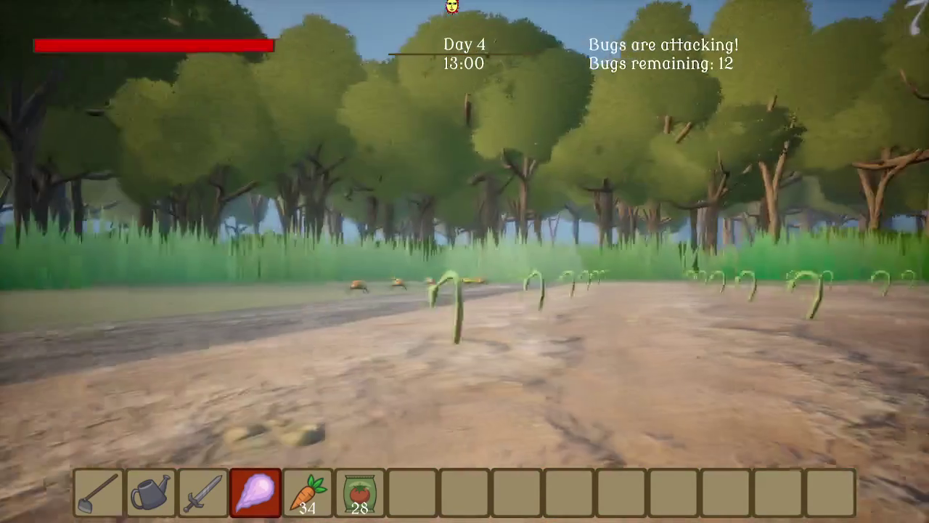
{"action": "left_click", "coordinate": [464, 262]}
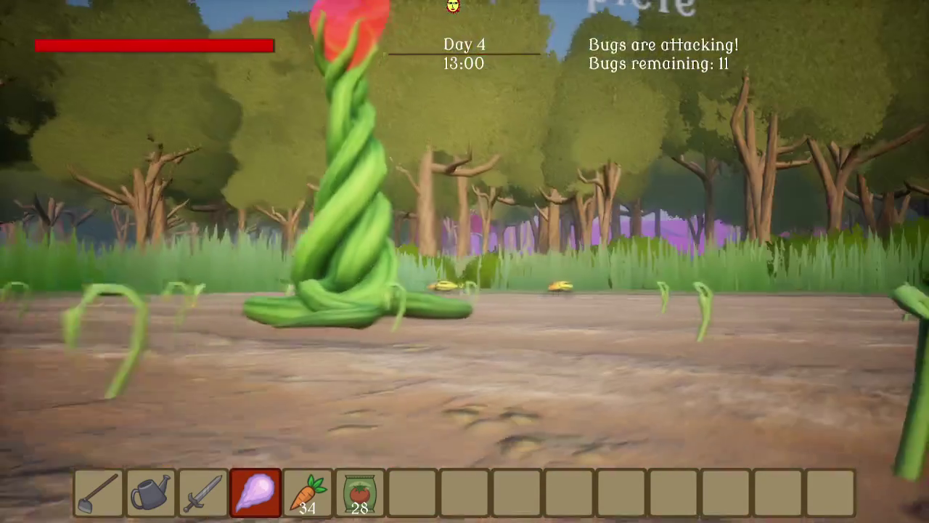
{"action": "left_click", "coordinate": [464, 262]}
{"action": "left_click", "coordinate": [465, 262]}
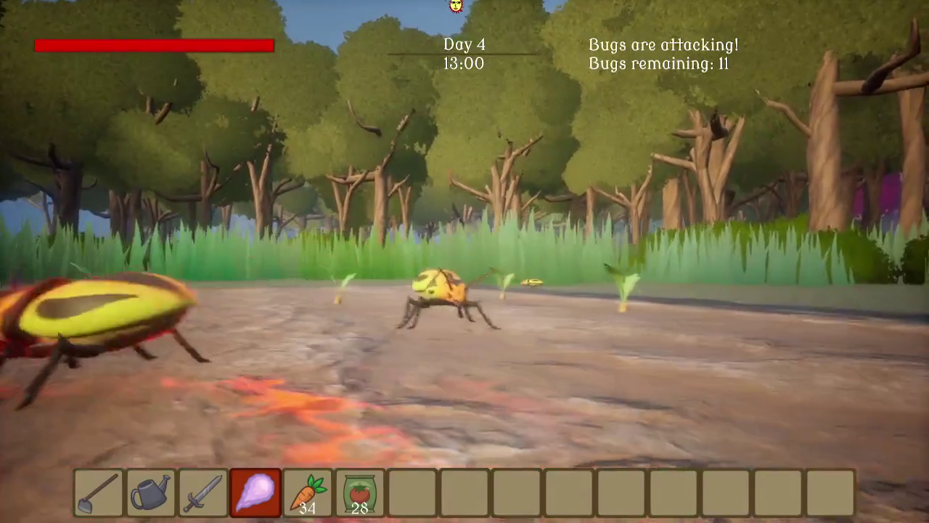
{"action": "left_click", "coordinate": [464, 262]}
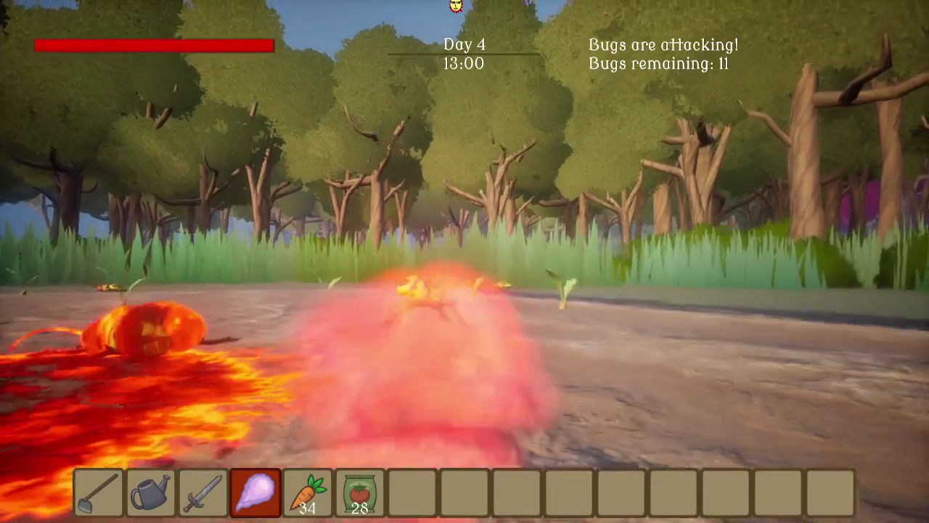
{"action": "left_click", "coordinate": [465, 261]}
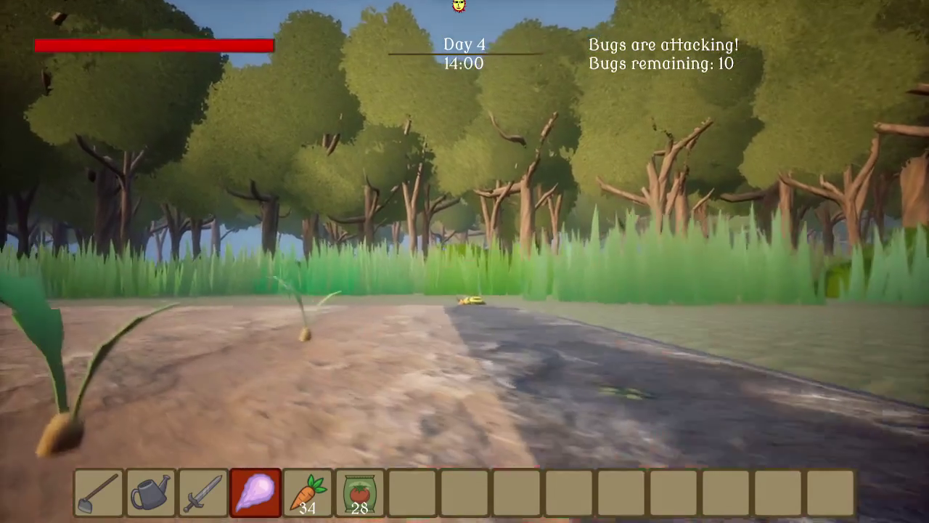
{"action": "left_click", "coordinate": [464, 262]}
{"action": "left_click", "coordinate": [465, 261]}
{"action": "left_click", "coordinate": [465, 262]}
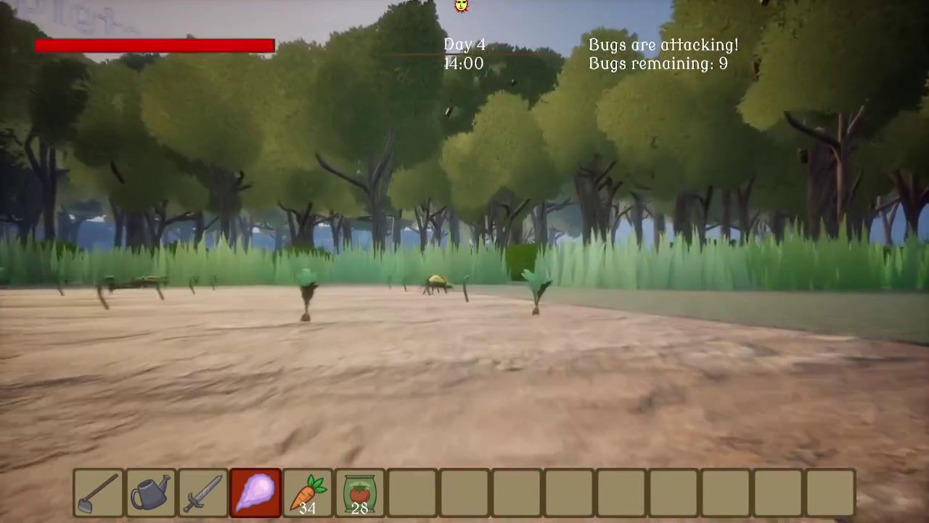
{"action": "left_click", "coordinate": [465, 261]}
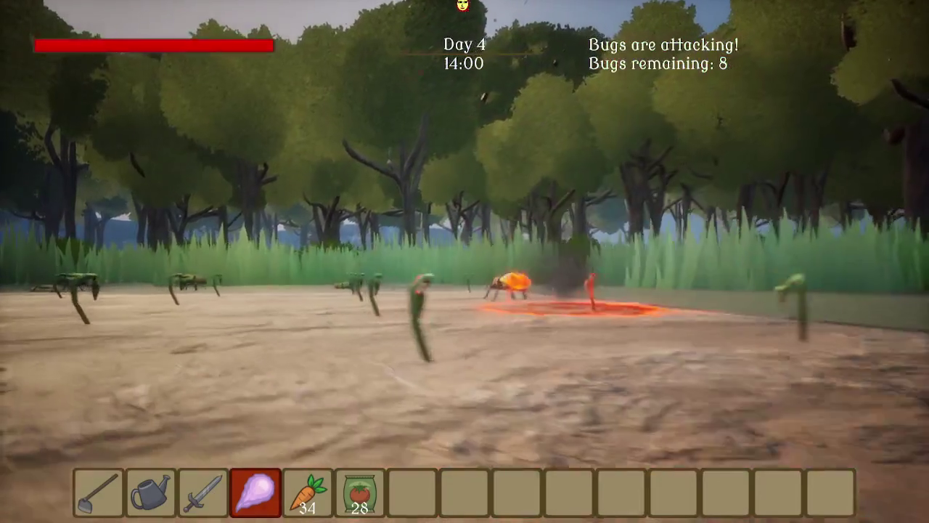
{"action": "left_click", "coordinate": [464, 262]}
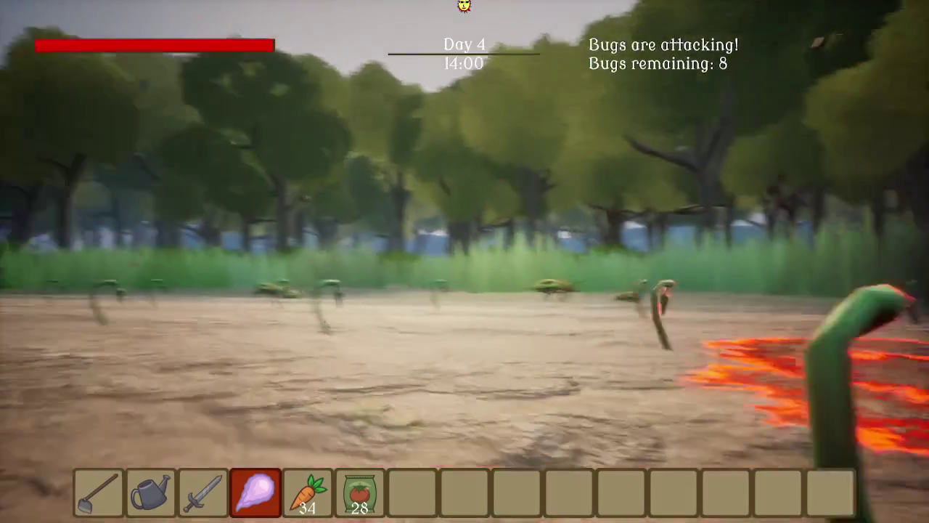
Blast the approaching fiery bugs in the forest until only one remains
{"action": "left_click", "coordinate": [465, 261]}
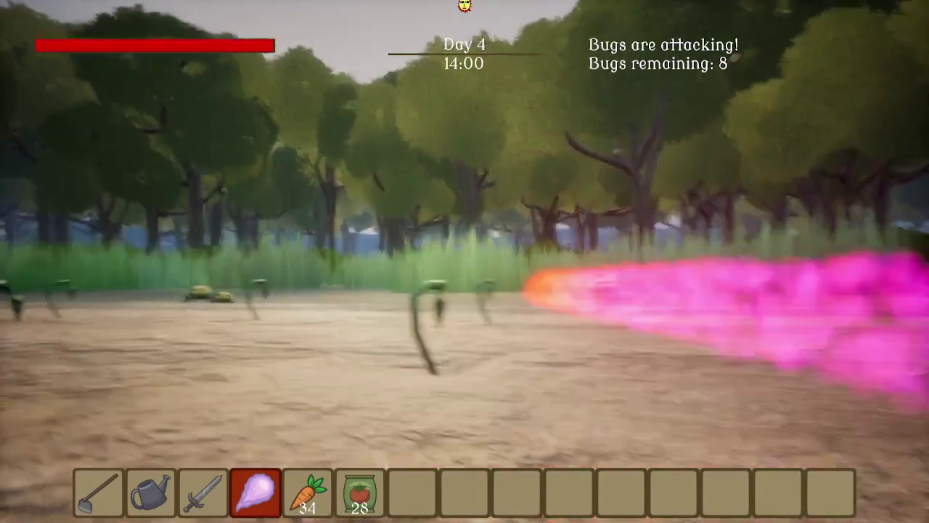
{"action": "left_click", "coordinate": [464, 261]}
{"action": "left_click", "coordinate": [465, 262]}
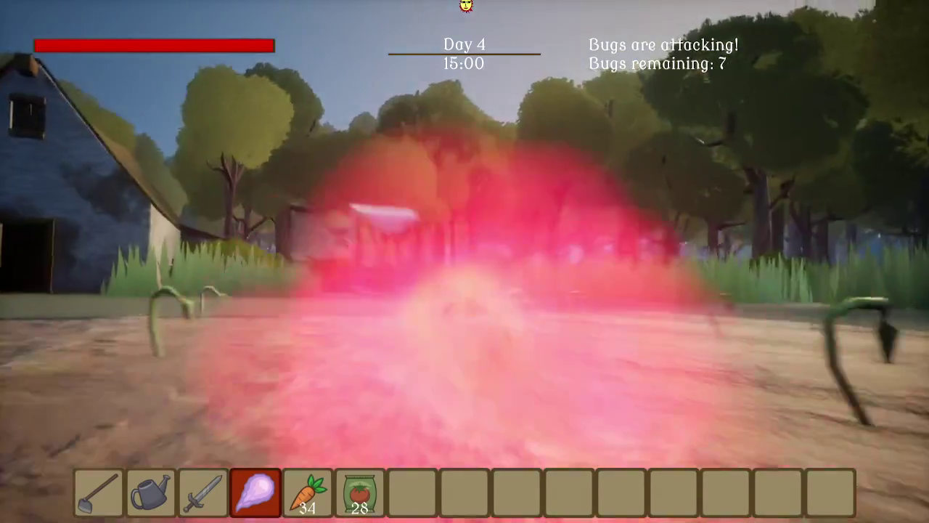
{"action": "left_click", "coordinate": [464, 261]}
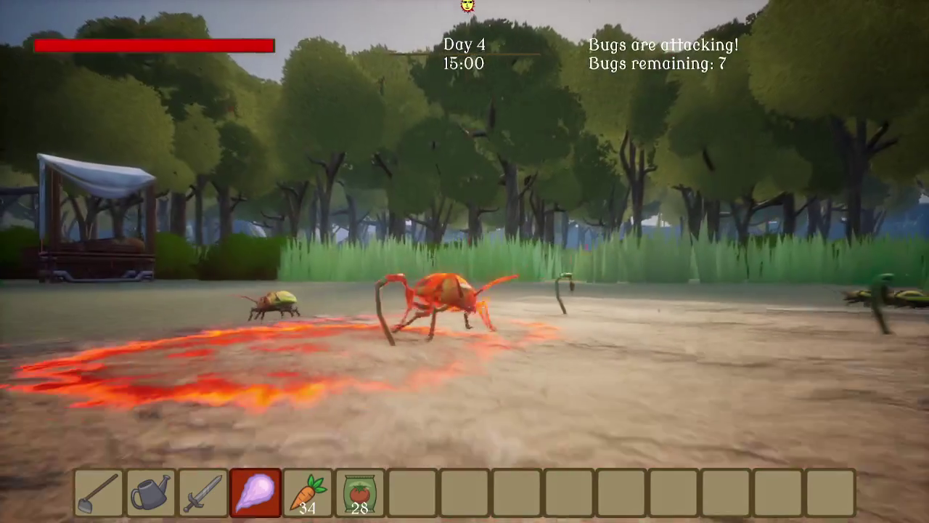
{"action": "left_click", "coordinate": [465, 262]}
{"action": "left_click", "coordinate": [465, 261]}
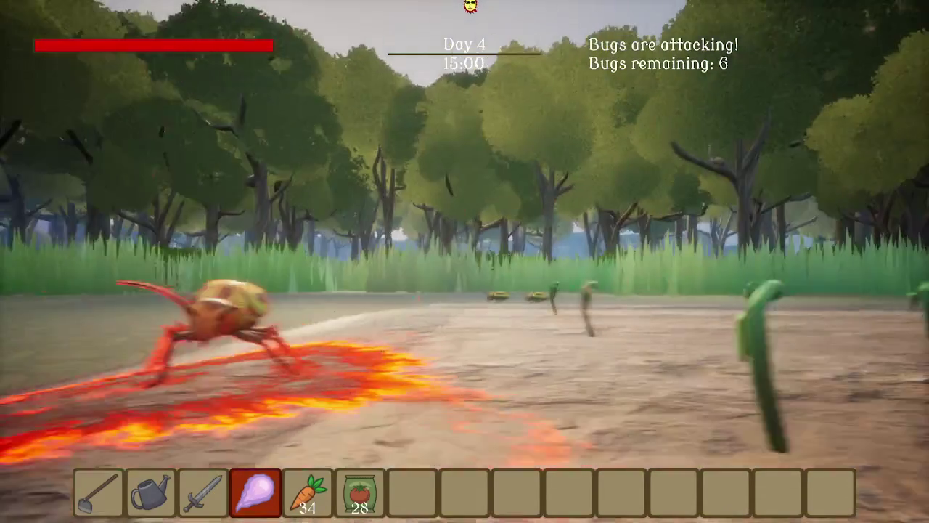
{"action": "left_click", "coordinate": [465, 261]}
{"action": "left_click", "coordinate": [465, 261]}
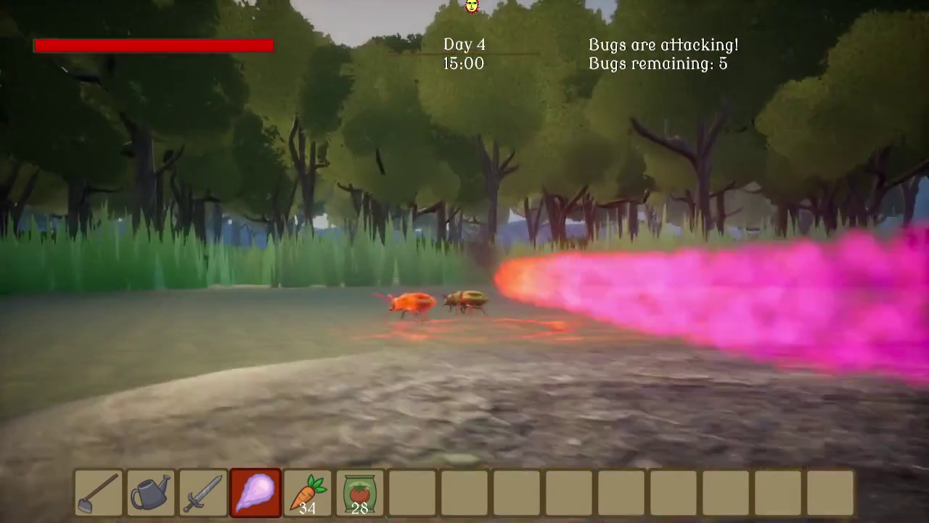
{"action": "left_click", "coordinate": [465, 261]}
{"action": "left_click", "coordinate": [464, 261]}
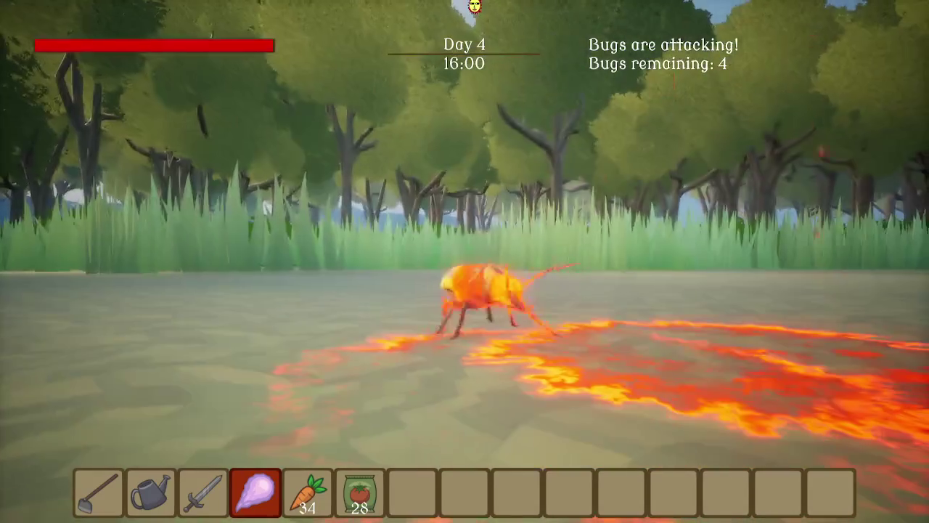
{"action": "left_click", "coordinate": [465, 261]}
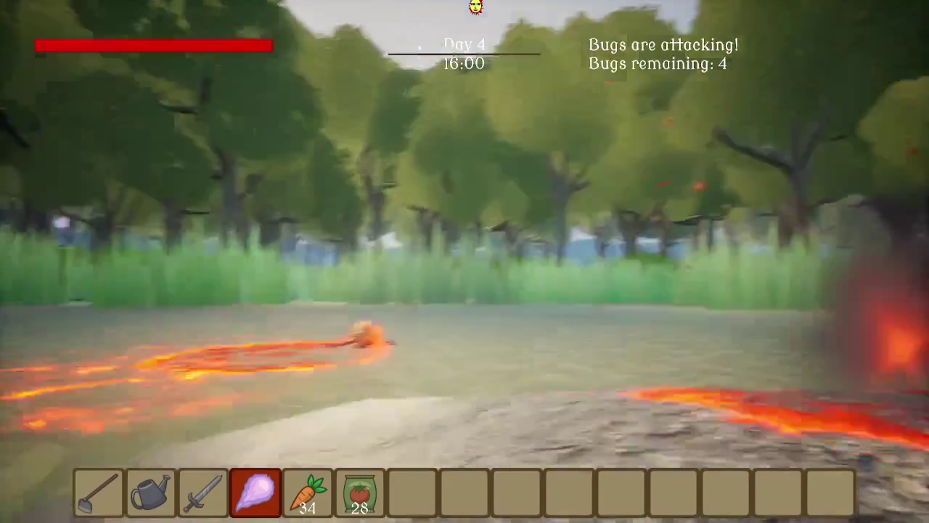
{"action": "left_click", "coordinate": [465, 261]}
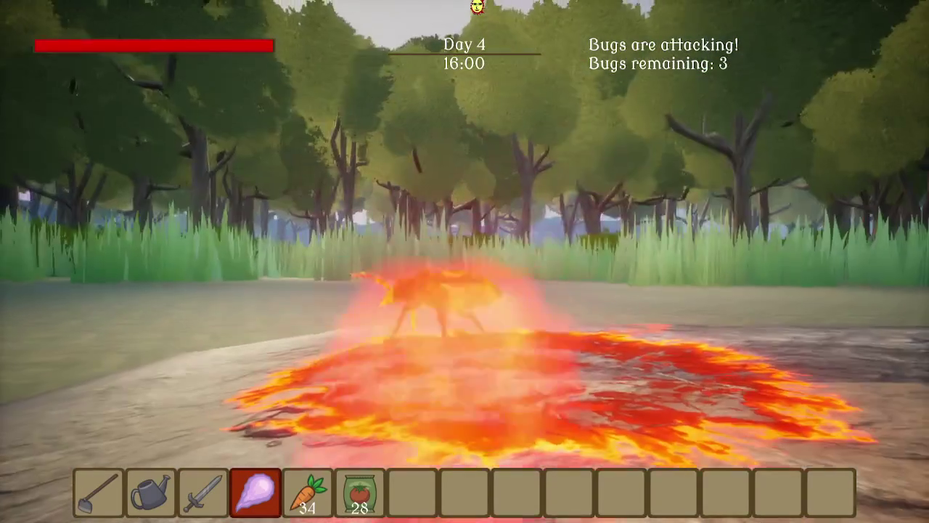
{"action": "left_click", "coordinate": [465, 261]}
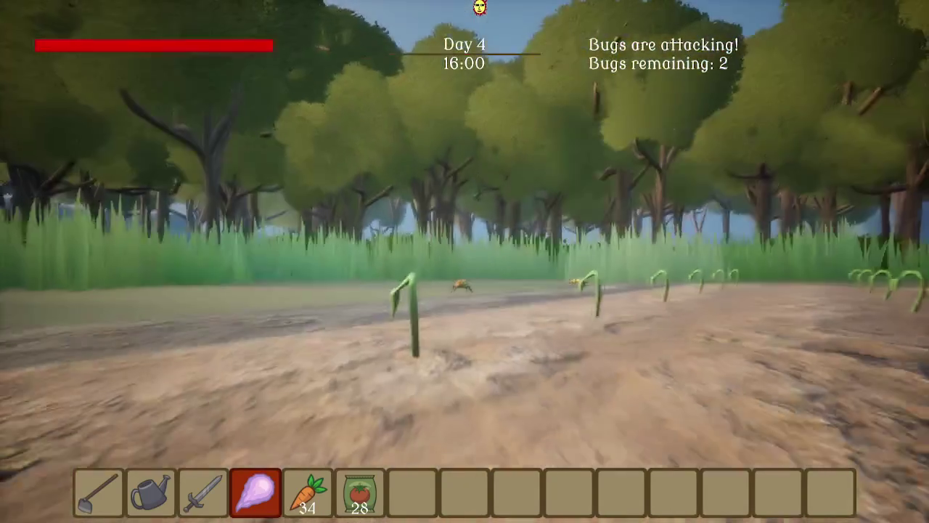
{"action": "left_click", "coordinate": [465, 261]}
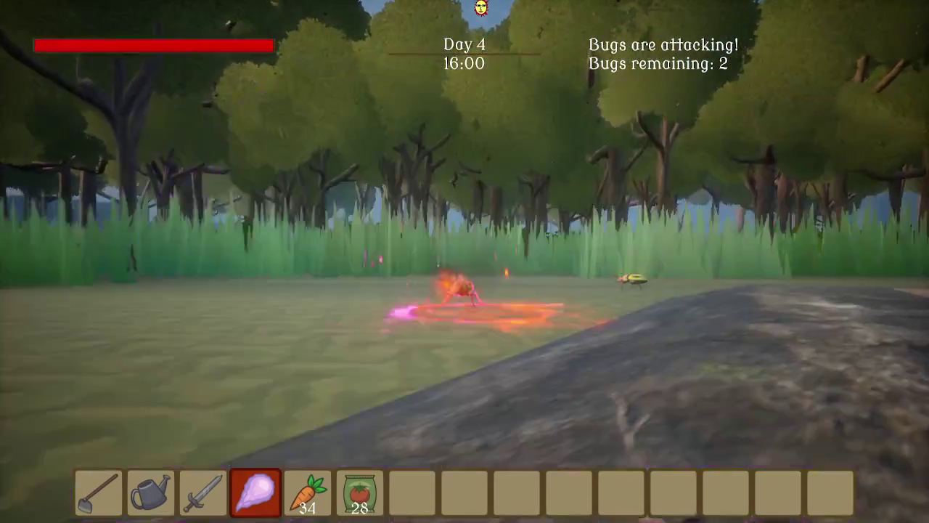
{"action": "left_click", "coordinate": [465, 261]}
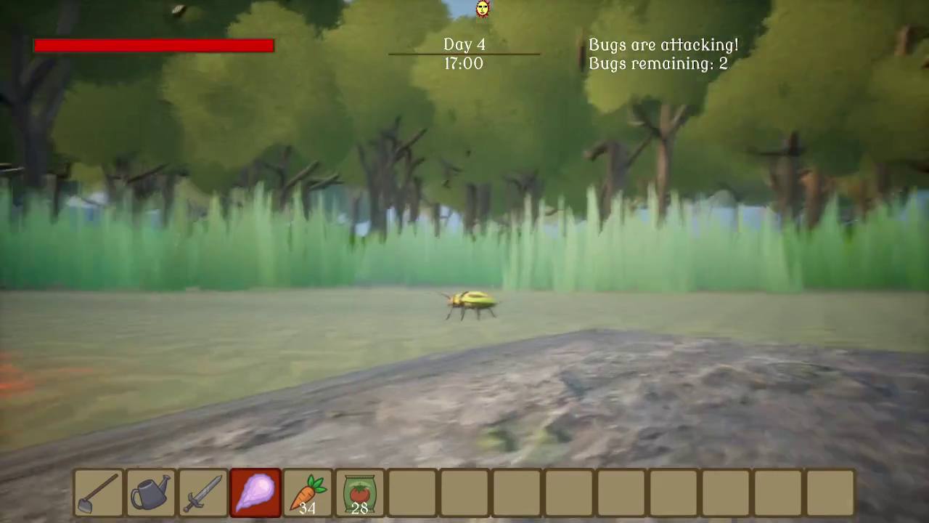
{"action": "left_click", "coordinate": [465, 262]}
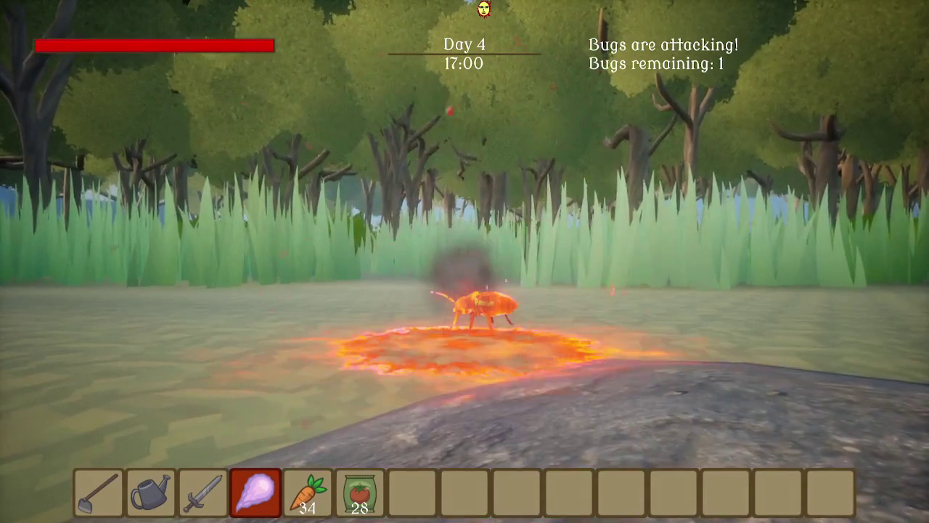
{"action": "key", "text": "w"}
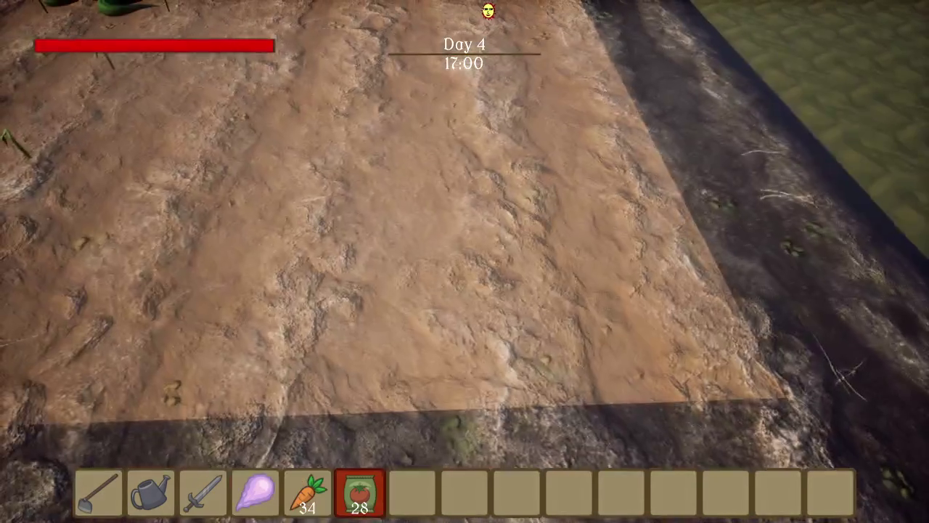
Plant two tomato seeds and water the soil with the watering can
{"action": "left_click", "coordinate": [465, 261]}
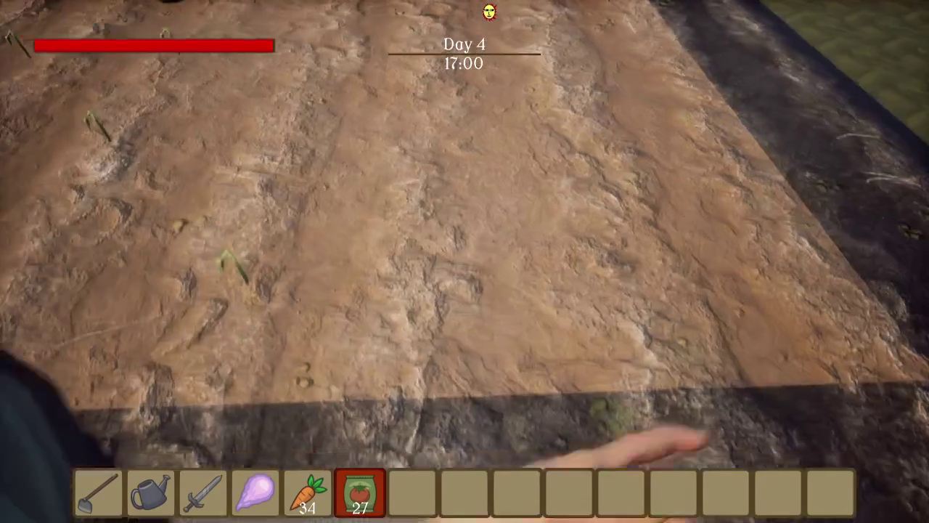
{"action": "left_click", "coordinate": [465, 262]}
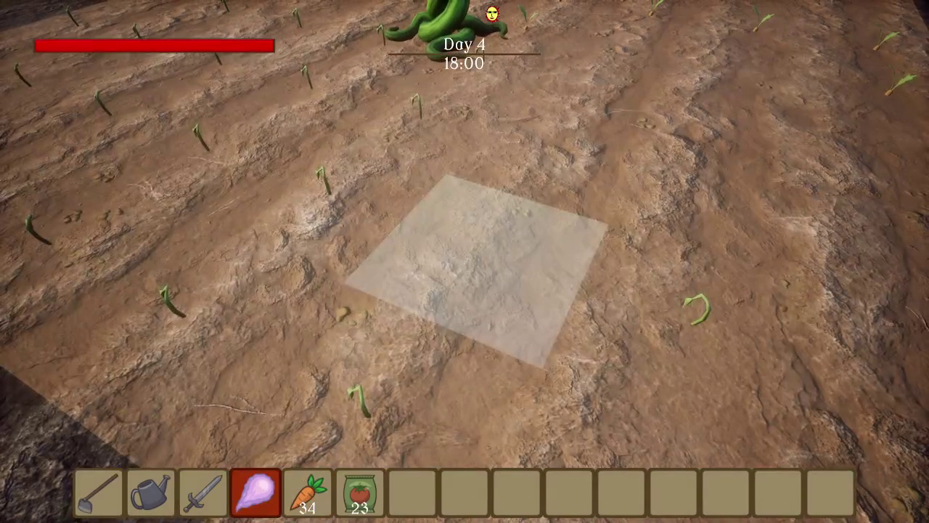
{"action": "key", "text": "2"}
{"action": "left_click", "coordinate": [464, 261]}
Plant more tomato seeds across the field, leaving 8 packets
{"action": "key", "text": "5"}
{"action": "key", "text": "6"}
{"action": "left_click", "coordinate": [464, 261]}
{"action": "left_click", "coordinate": [465, 261]}
{"action": "left_click", "coordinate": [465, 261]}
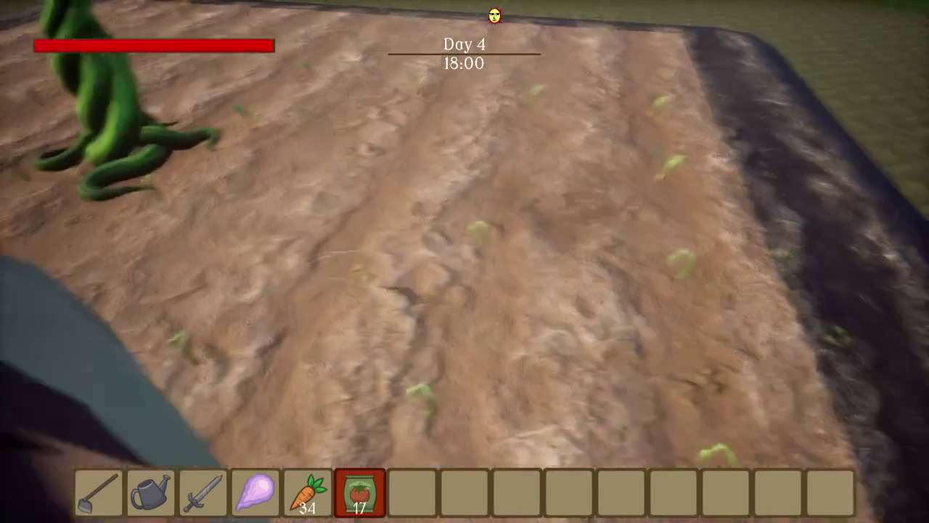
{"action": "left_click", "coordinate": [464, 262]}
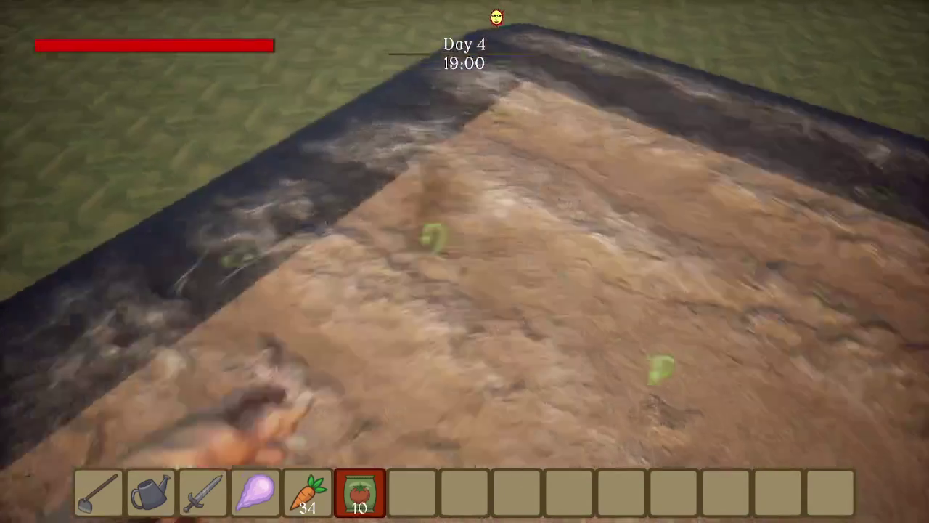
{"action": "left_click", "coordinate": [465, 261]}
{"action": "left_click", "coordinate": [464, 261]}
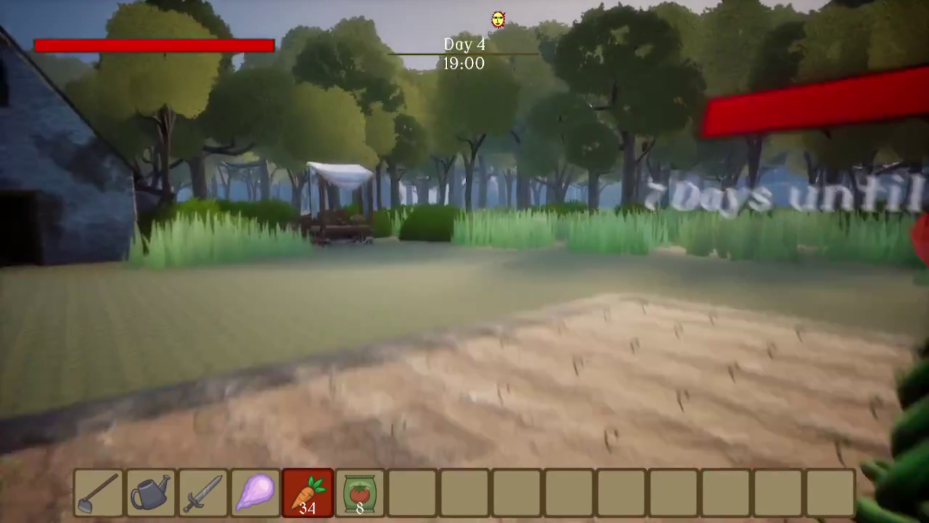
Walk from the farm past the market stall, then circle back to inspect the cart
{"action": "key", "text": "w"}
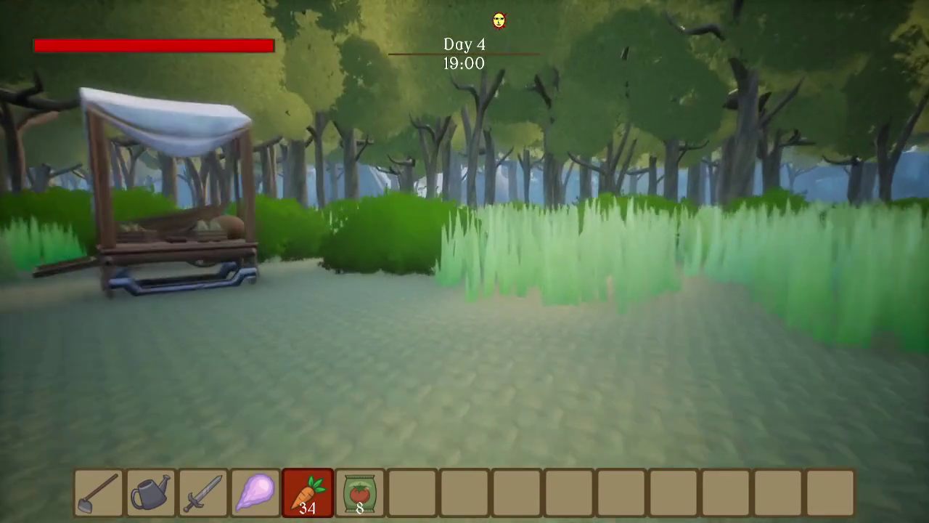
{"action": "key", "text": "w"}
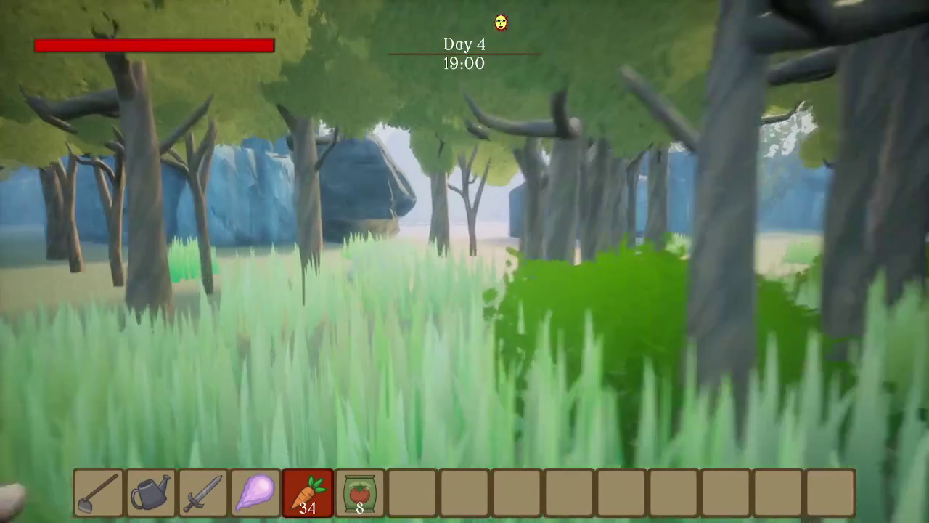
{"action": "key", "text": "w"}
{"action": "key", "text": "w"}
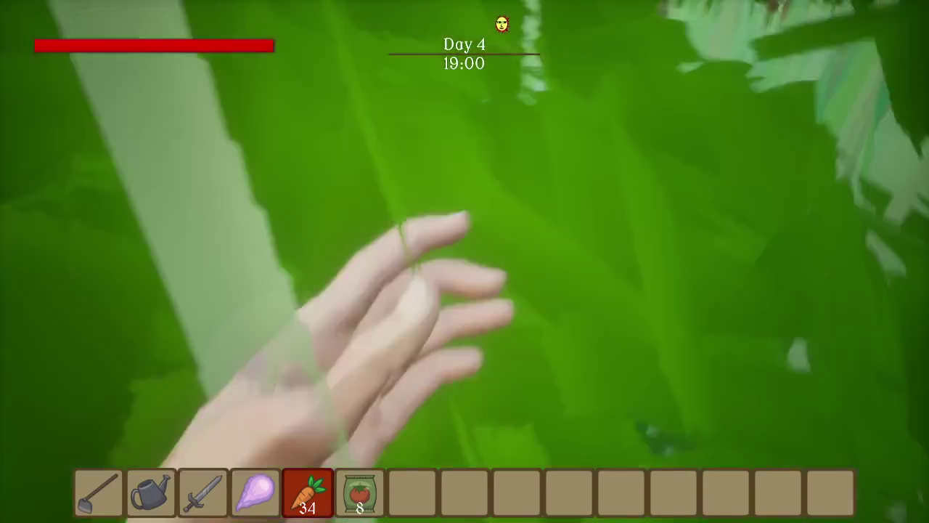
{"action": "key", "text": "w"}
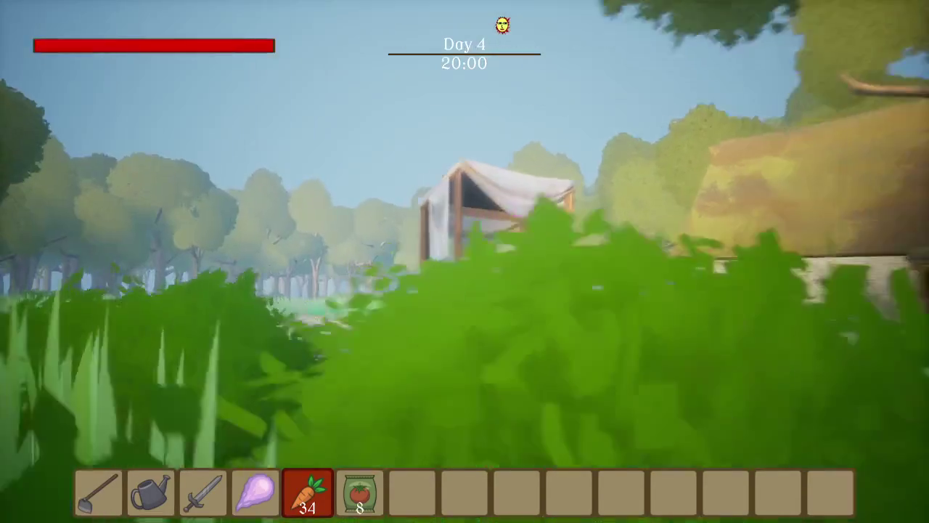
{"action": "key", "text": "w"}
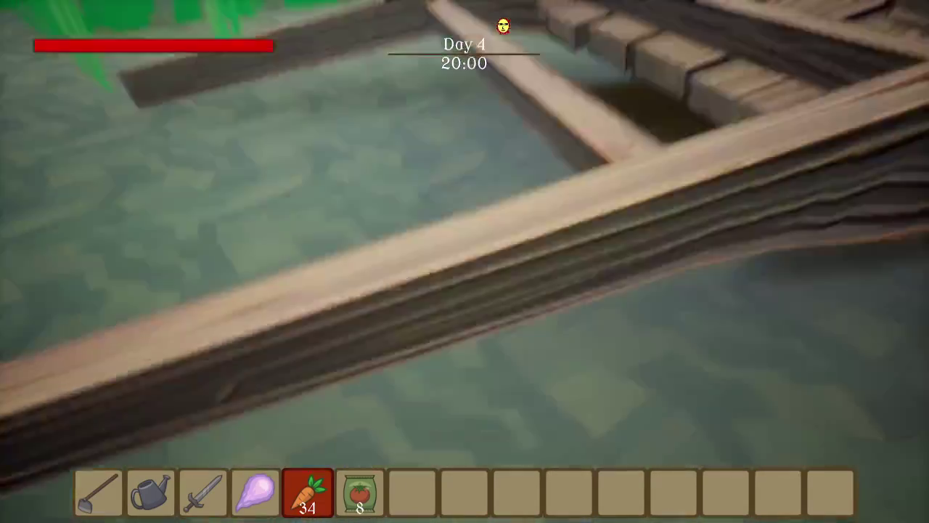
{"action": "key", "text": "s"}
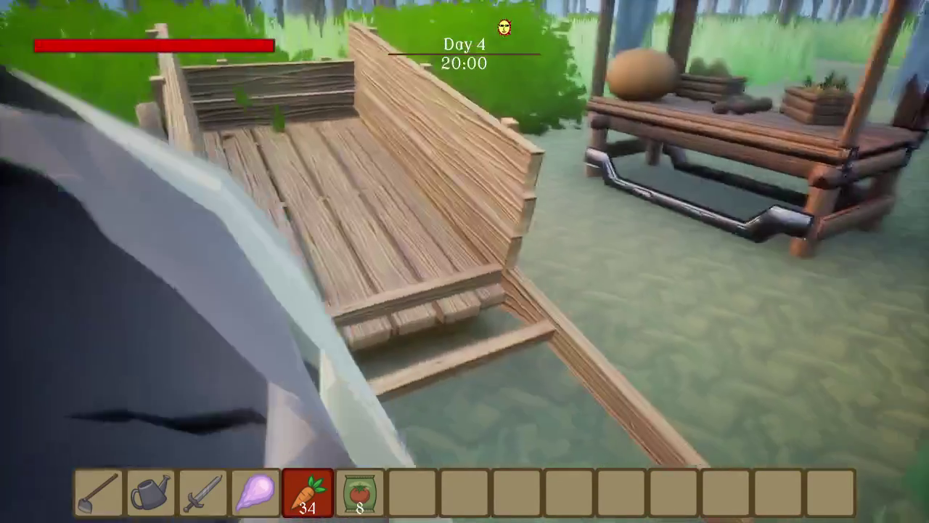
{"action": "key", "text": "d"}
{"action": "key", "text": "w"}
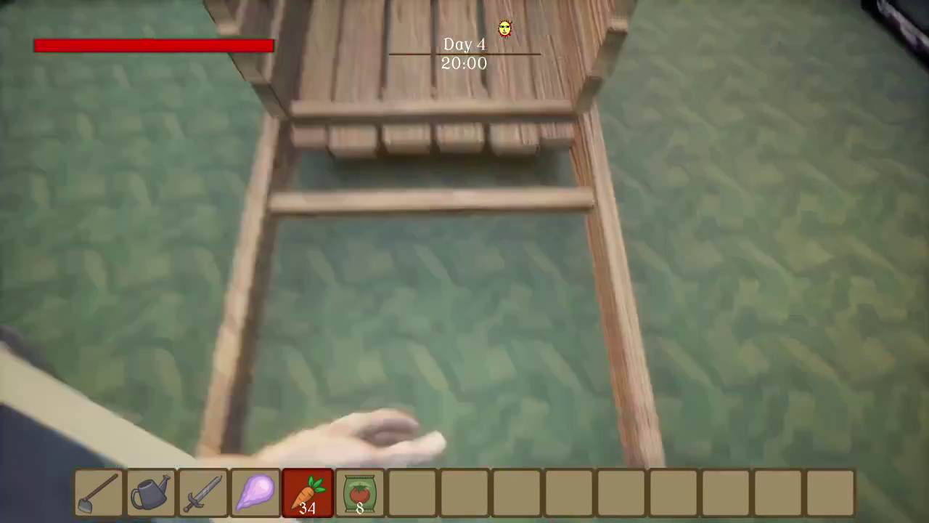
Head past the house through the forest into the purple clearing up to the glowing dome
{"action": "key", "text": "w"}
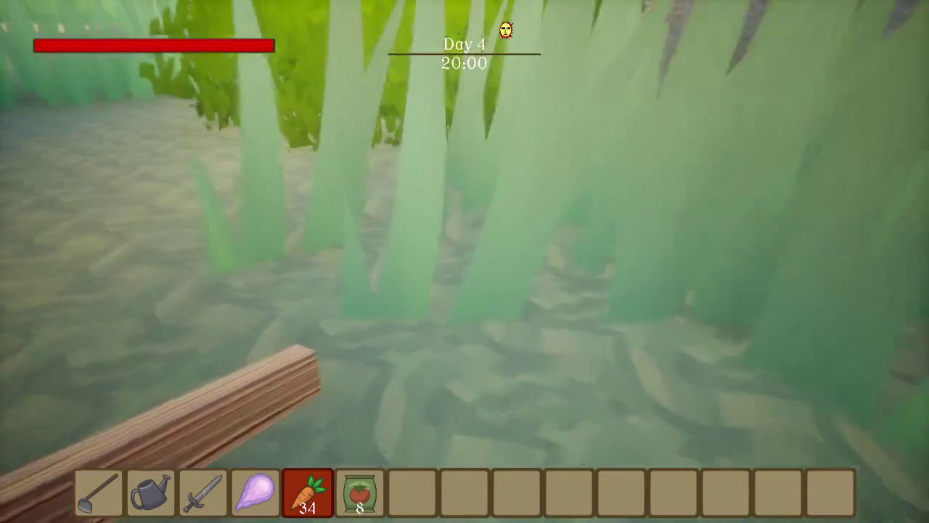
{"action": "key", "text": "w"}
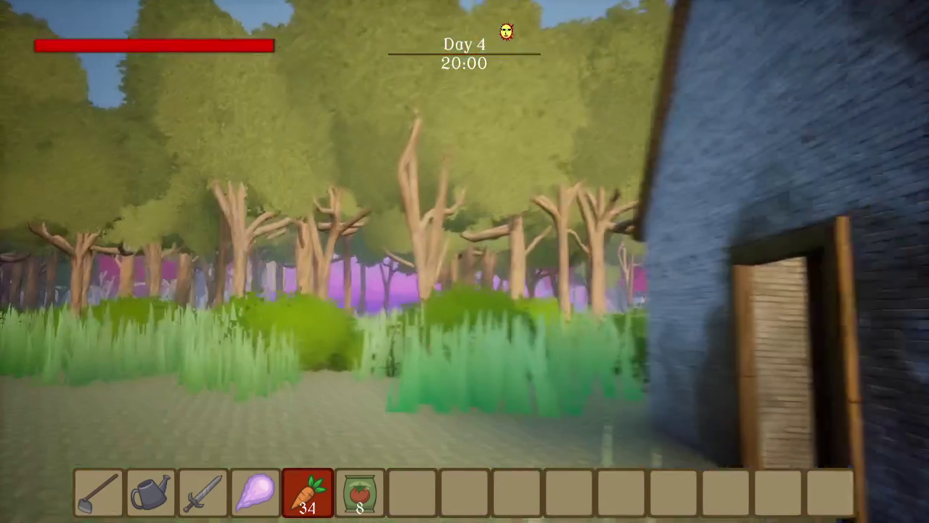
{"action": "key", "text": "w"}
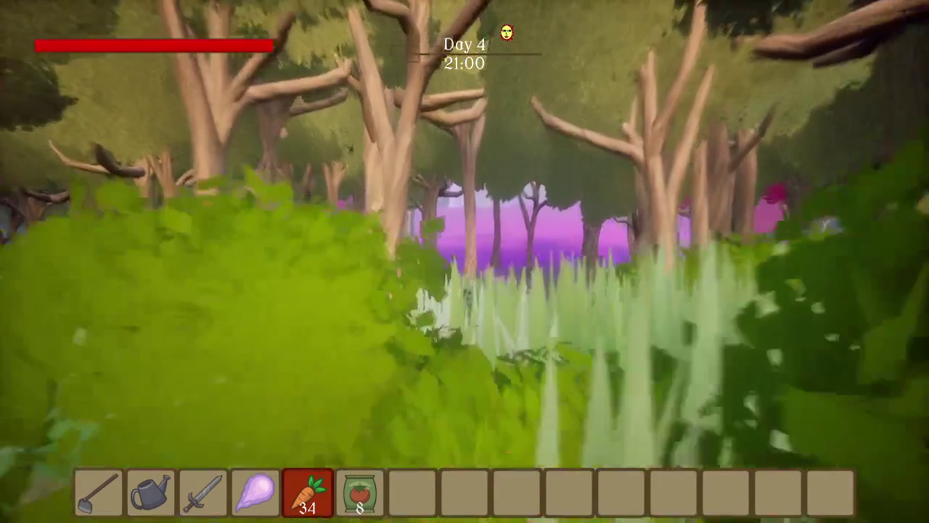
{"action": "key", "text": "w"}
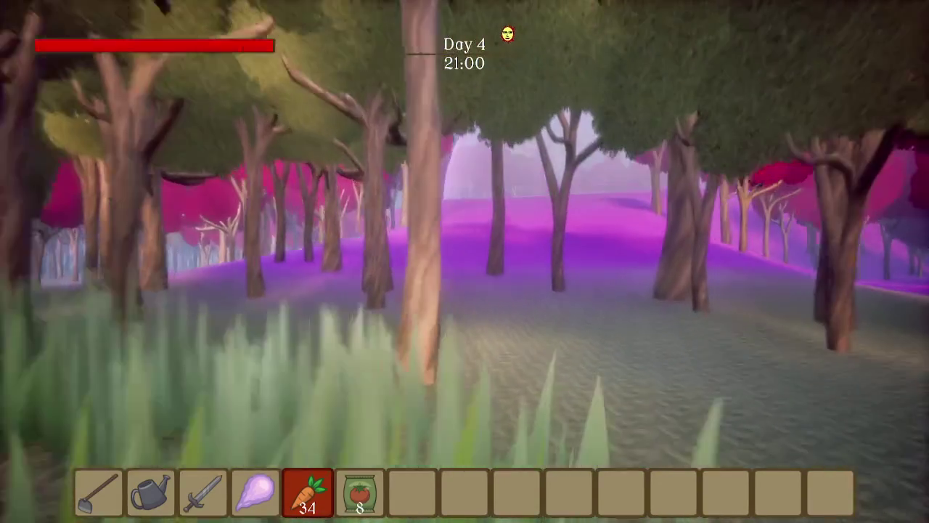
{"action": "key", "text": "w"}
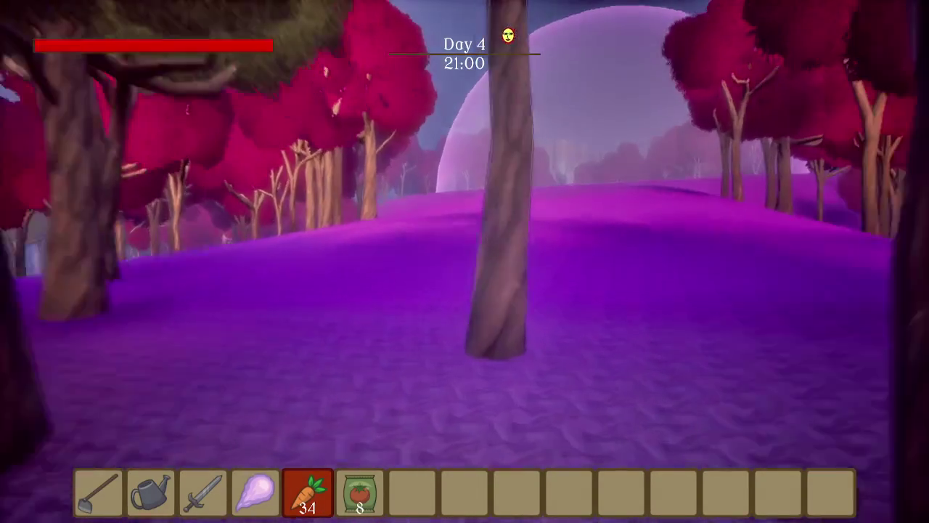
{"action": "key", "text": "w"}
{"action": "left_click", "coordinate": [464, 261]}
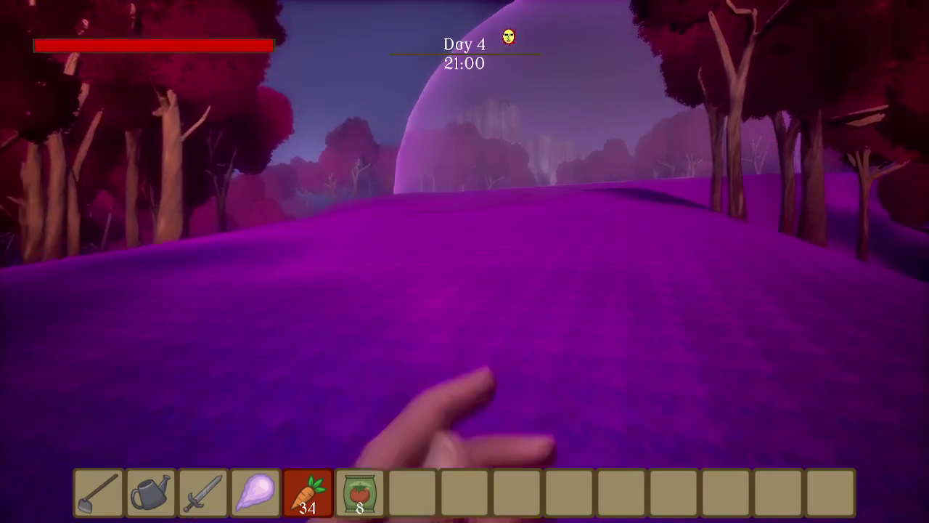
{"action": "key", "text": "w"}
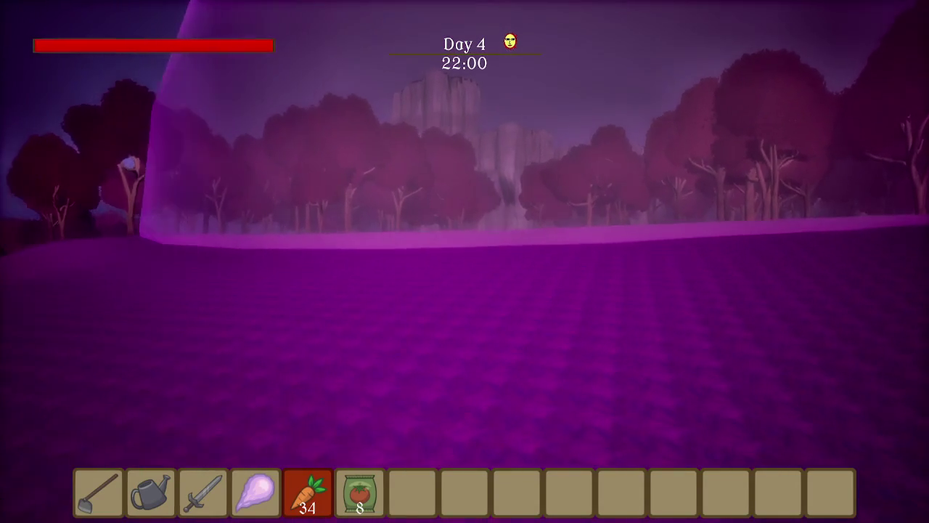
Walk out through the dome wall, past the fence, red forest and cliffs onto the purple hillside
{"action": "key", "text": "w"}
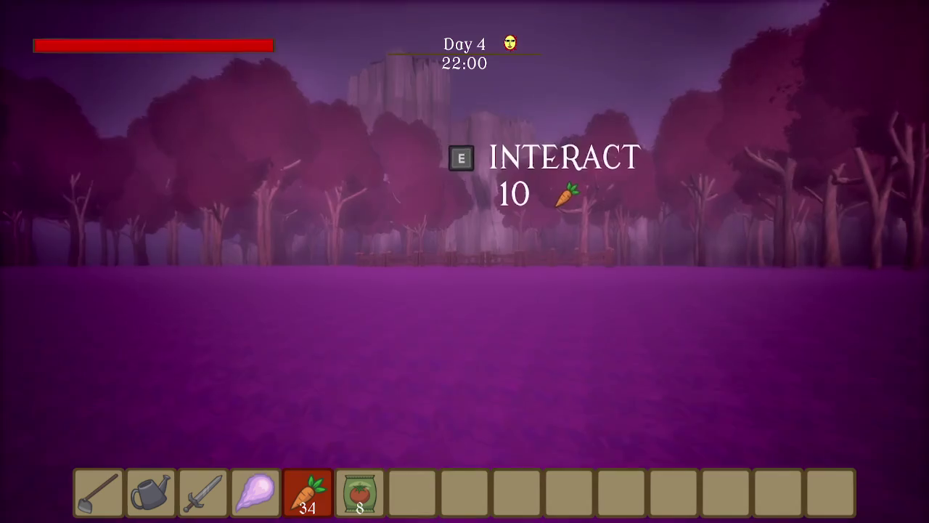
{"action": "left_click", "coordinate": [465, 261]}
{"action": "key", "text": "w"}
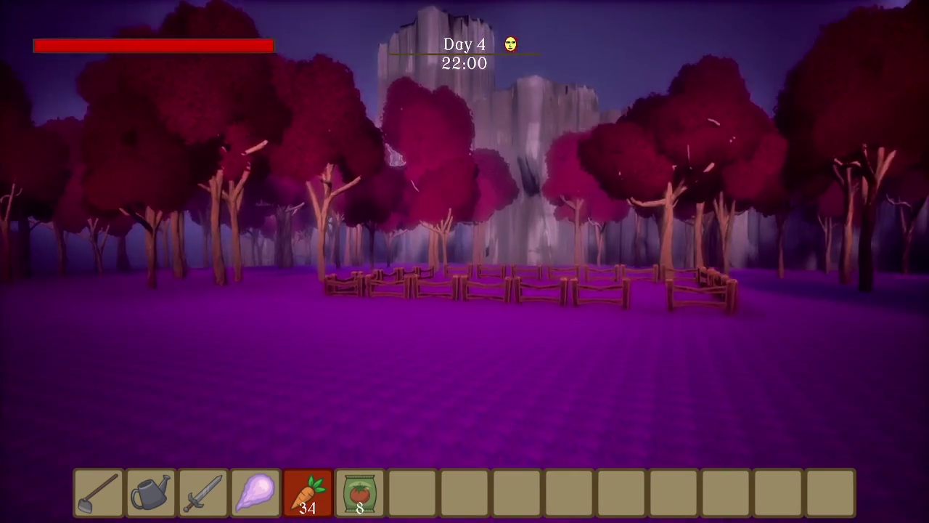
{"action": "key", "text": "w"}
{"action": "key", "text": "w"}
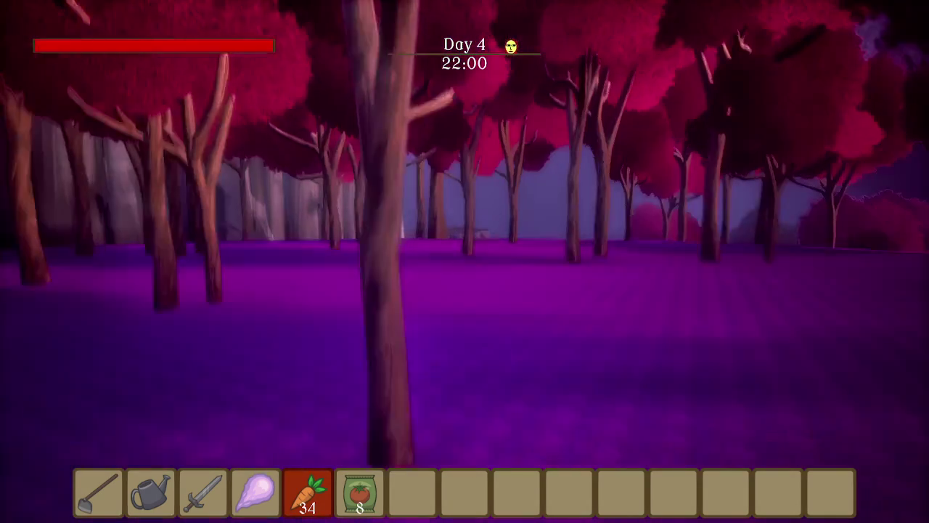
{"action": "key", "text": "w"}
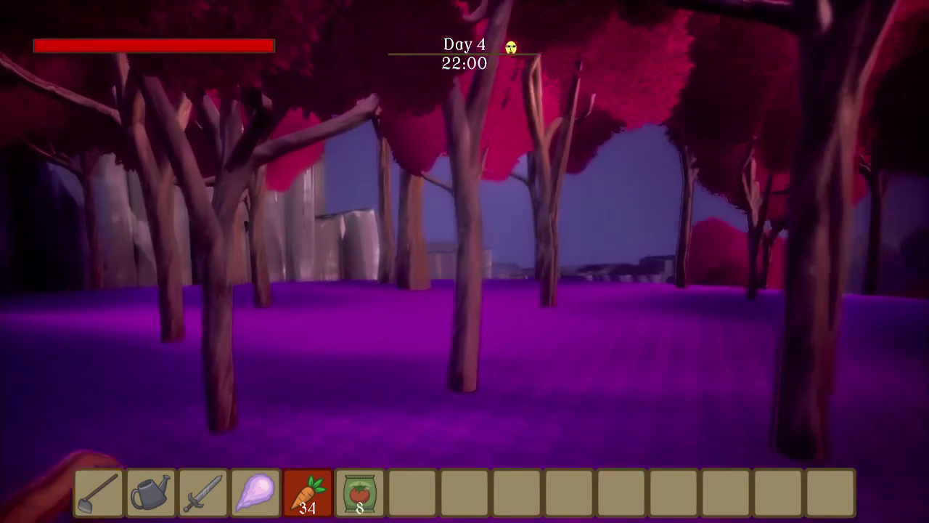
{"action": "key", "text": "w"}
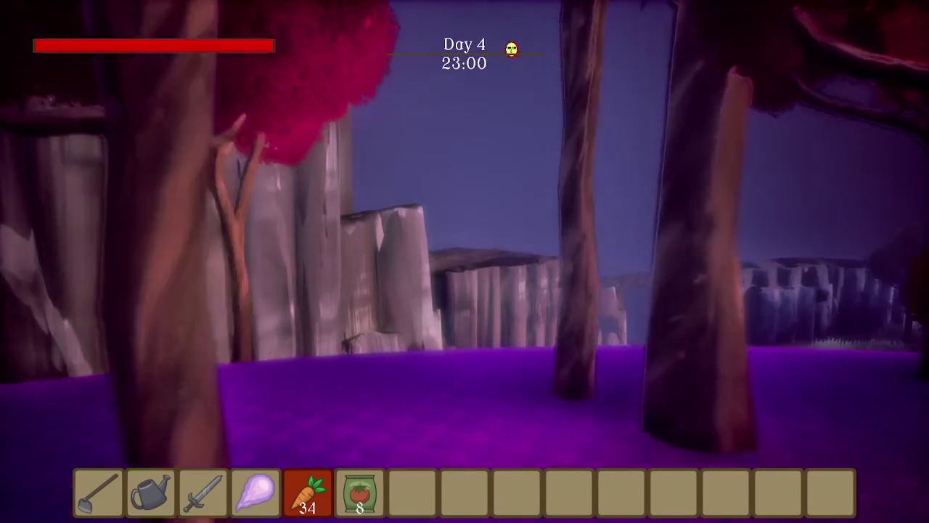
{"action": "key", "text": "w"}
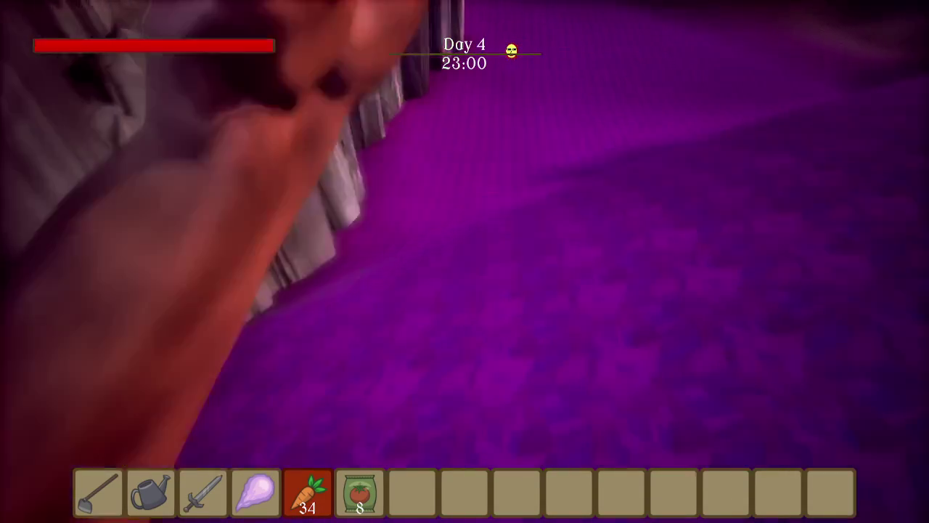
{"action": "key", "text": "w"}
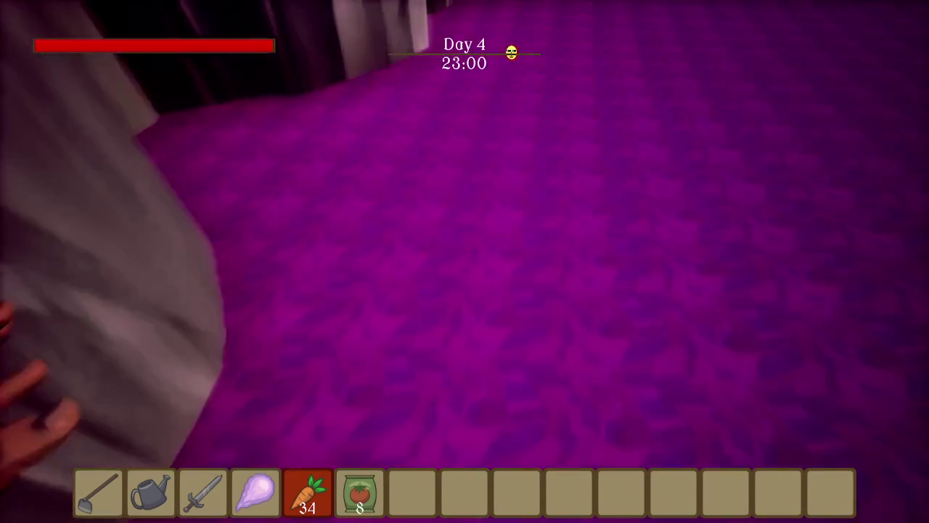
{"action": "key", "text": "w"}
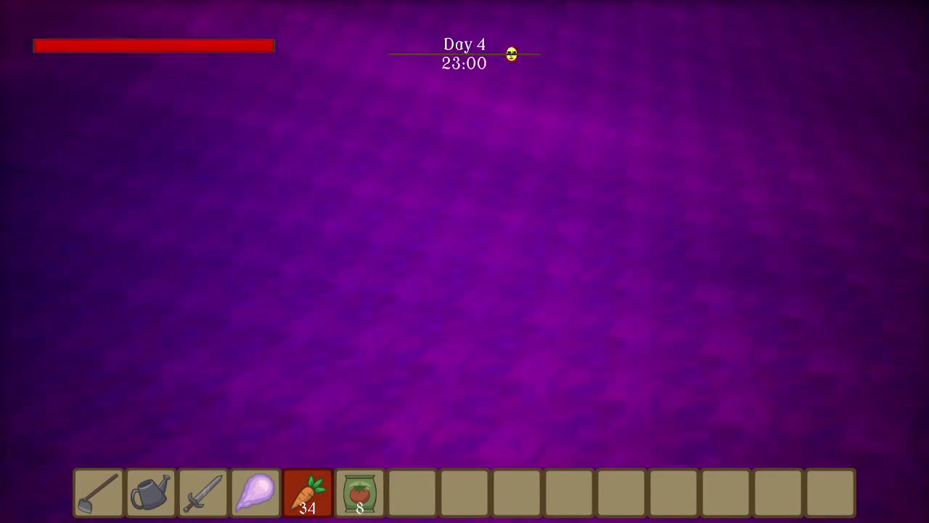
{"action": "key", "text": "w"}
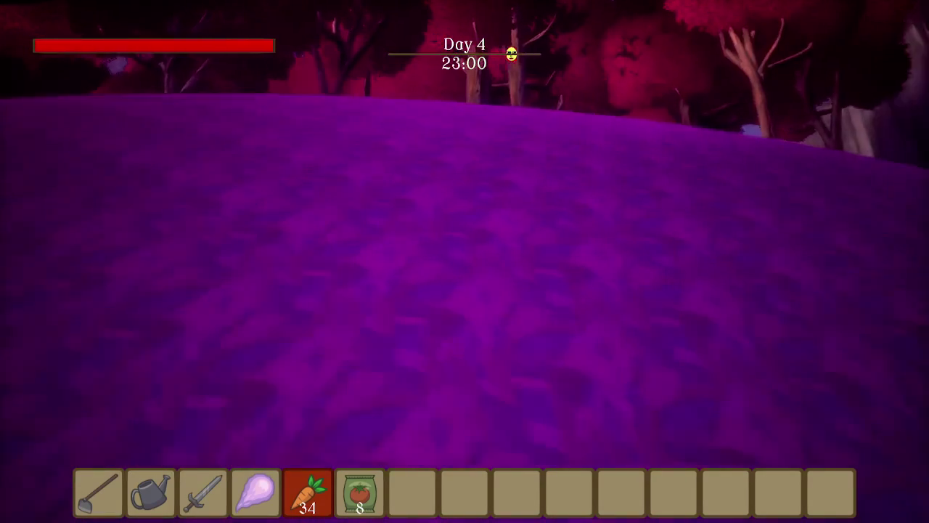
{"action": "key", "text": "w"}
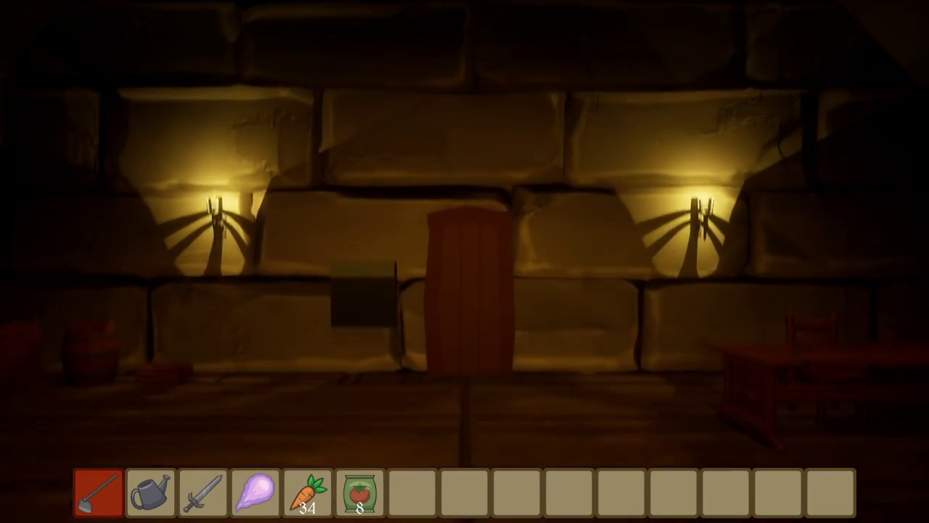
Sleep in the bed and wake at the Plains location on Day 5
{"action": "key", "text": "w"}
{"action": "key", "text": "e"}
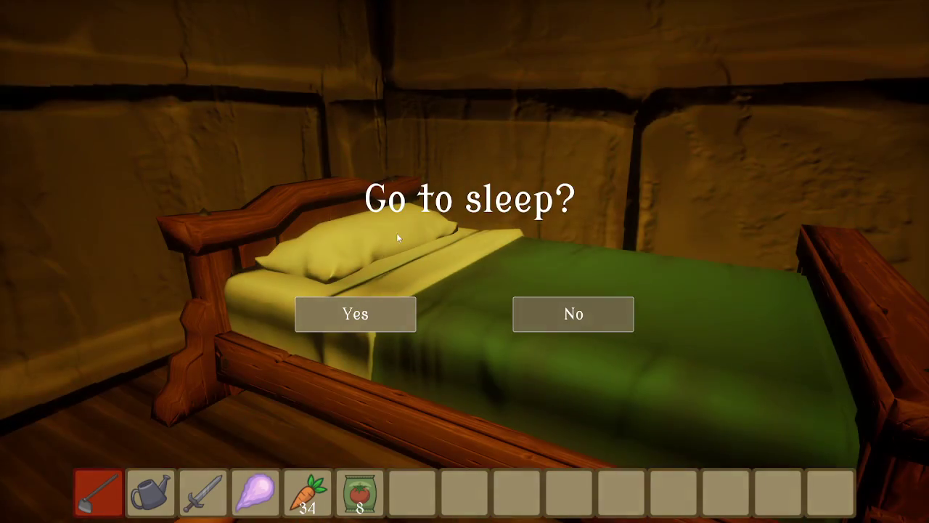
{"action": "left_click", "coordinate": [385, 307]}
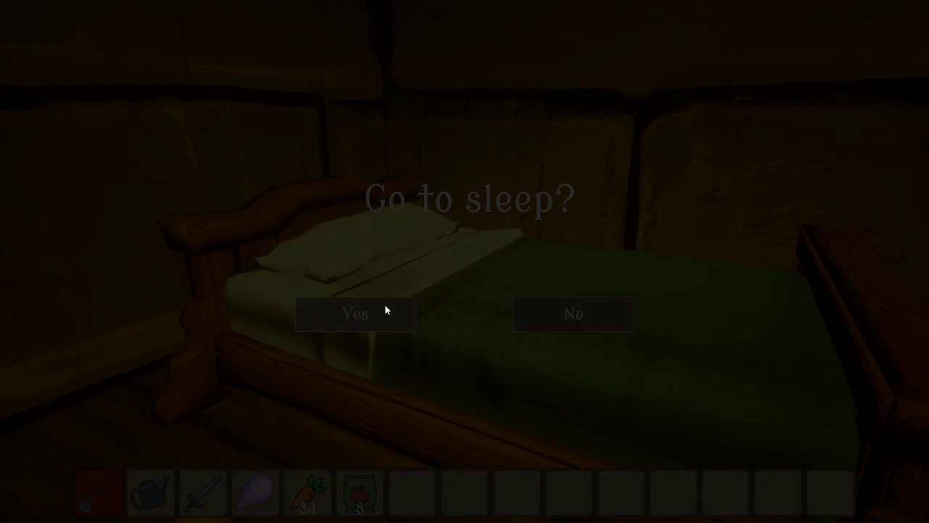
{"action": "left_click", "coordinate": [388, 258]}
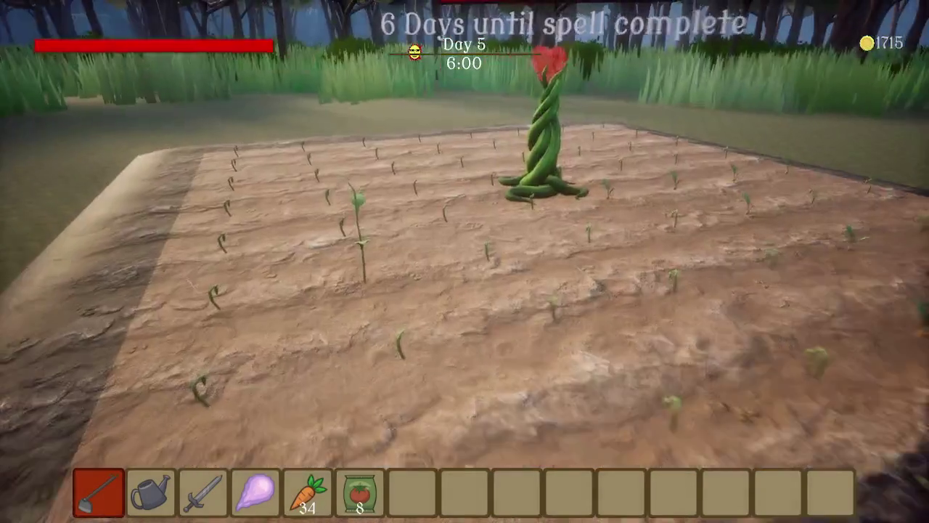
Water the sprout and four more crop plot tiles with the watering can, then pause the game
{"action": "key", "text": "2"}
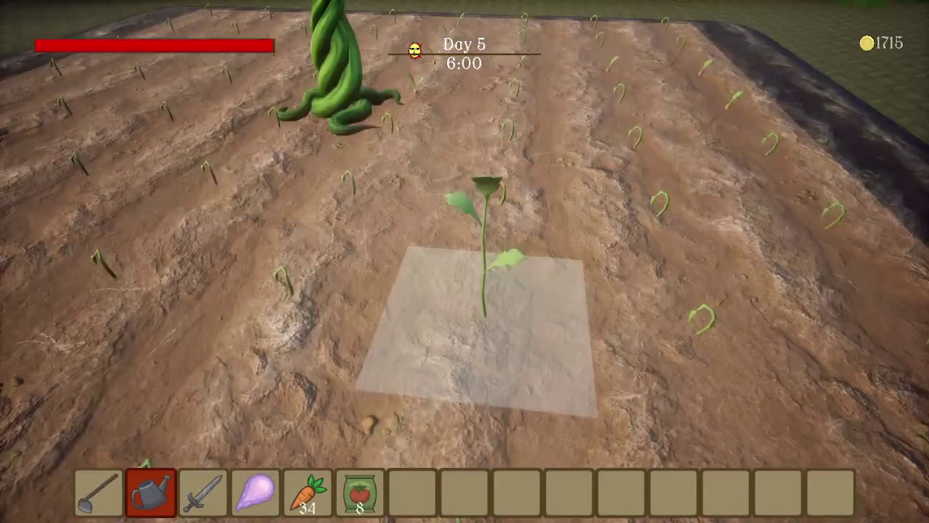
{"action": "left_click", "coordinate": [464, 261]}
{"action": "left_click", "coordinate": [464, 261]}
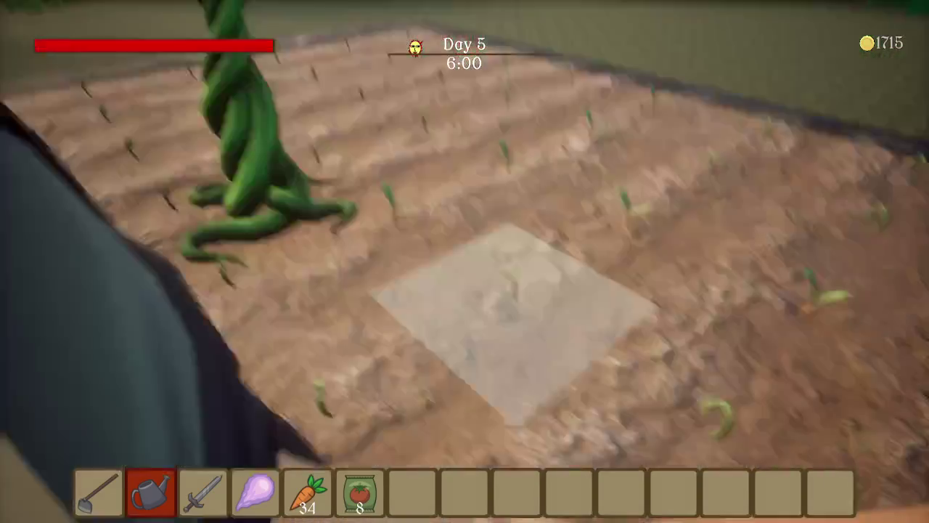
{"action": "left_click", "coordinate": [465, 261]}
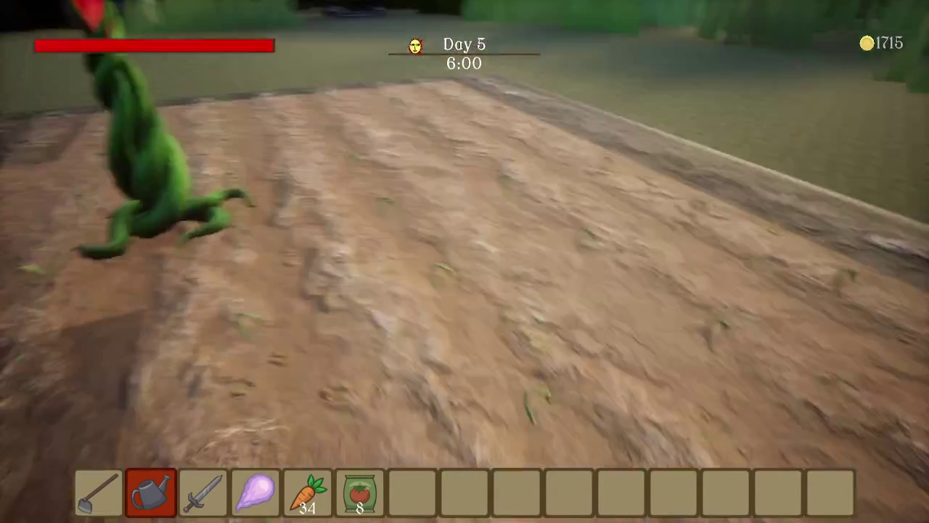
{"action": "left_click", "coordinate": [465, 262]}
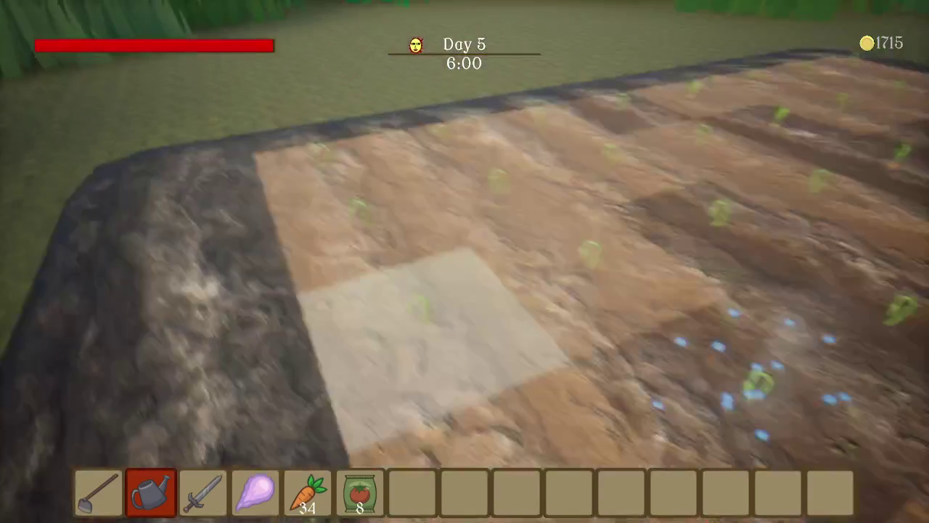
{"action": "left_click", "coordinate": [464, 261]}
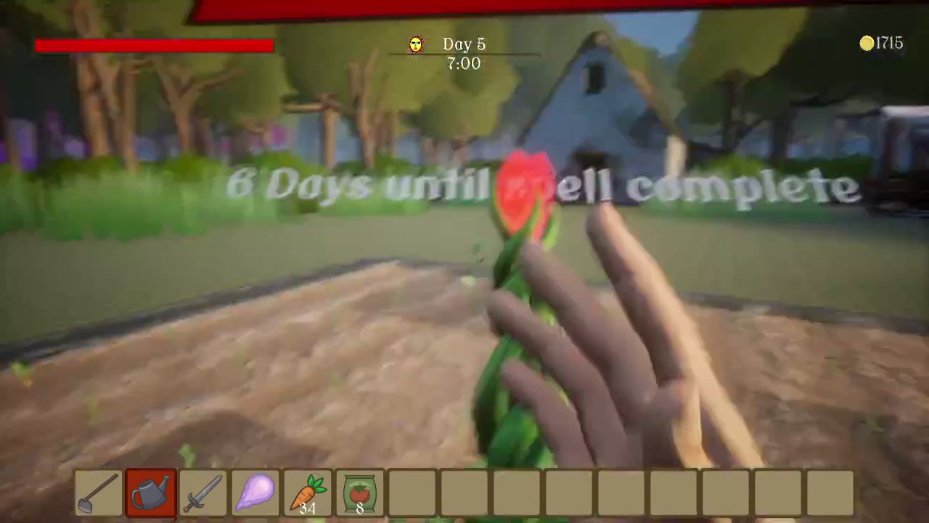
{"action": "key", "text": "Escape"}
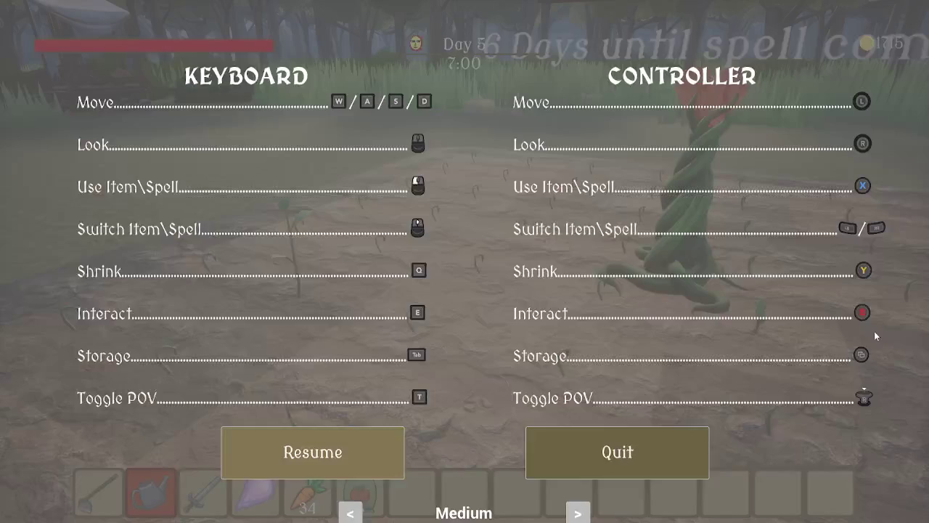
Quit Doom & Bloom to the title screen and exit the game entirely
{"action": "left_click", "coordinate": [548, 458]}
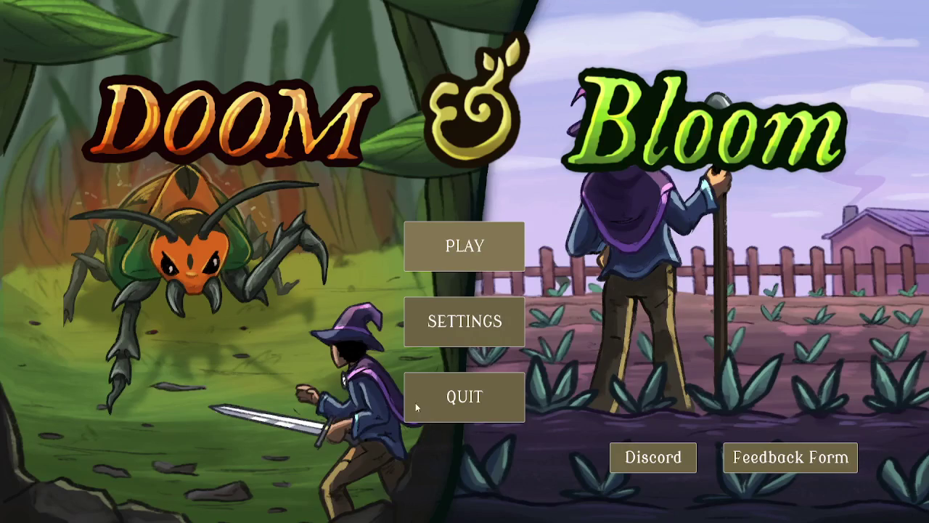
{"action": "left_click", "coordinate": [445, 407]}
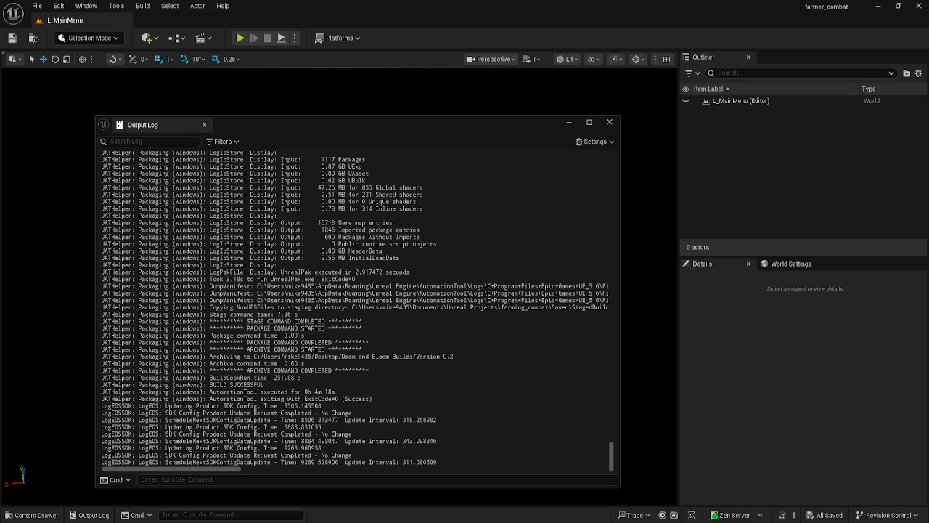
Show Project Settings > Packaging and scroll to the list of maps included in the packaged build
{"action": "left_click", "coordinate": [37, 6]}
{"action": "mouse_move", "coordinate": [58, 6]}
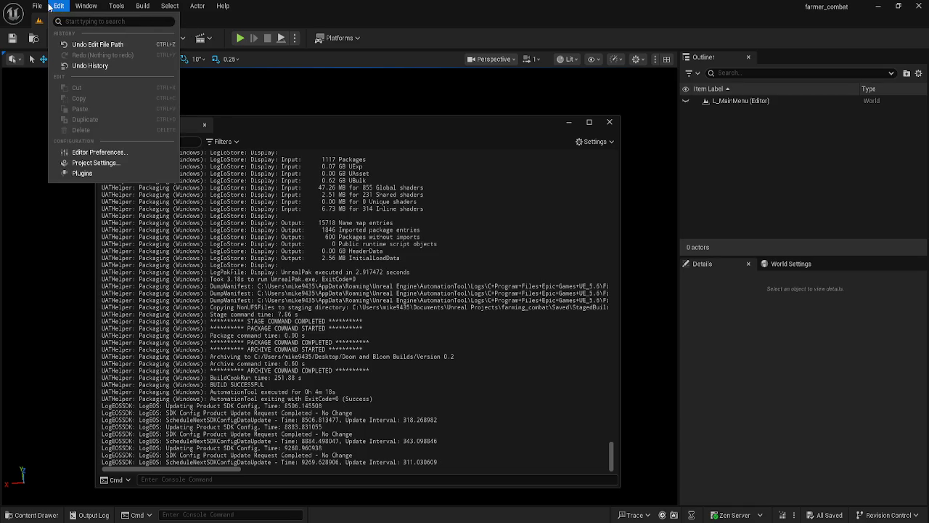
{"action": "left_click", "coordinate": [114, 171]}
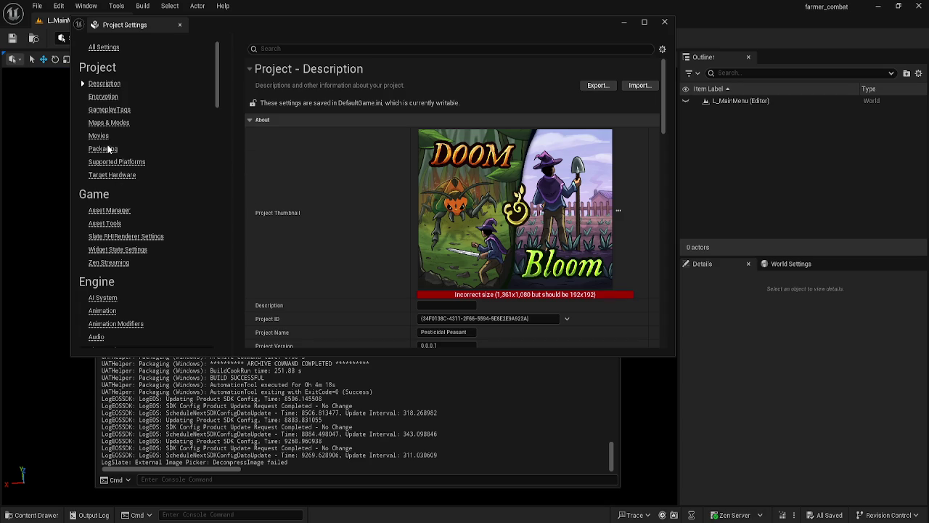
{"action": "left_click", "coordinate": [107, 148]}
{"action": "scroll", "coordinate": [396, 252], "scroll_direction": "down", "scroll_amount": 10}
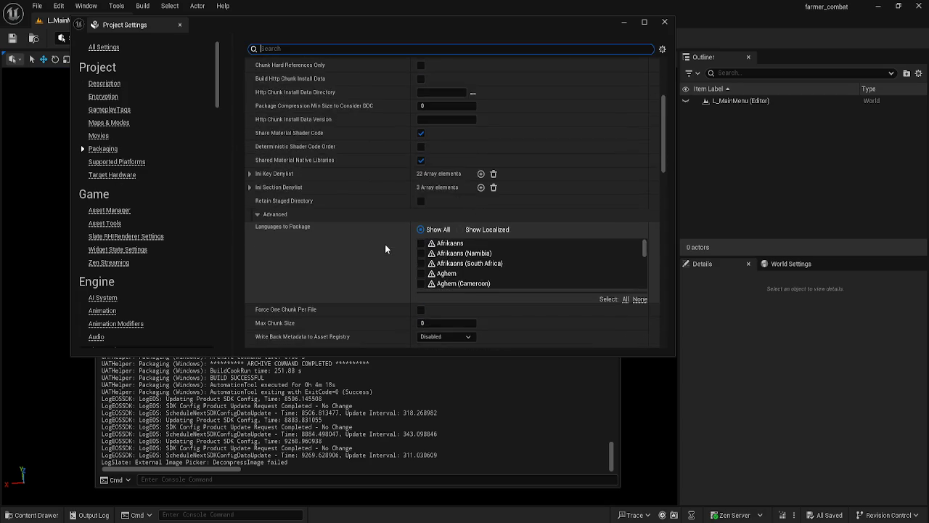
{"action": "scroll", "coordinate": [385, 249], "scroll_direction": "down", "scroll_amount": 10}
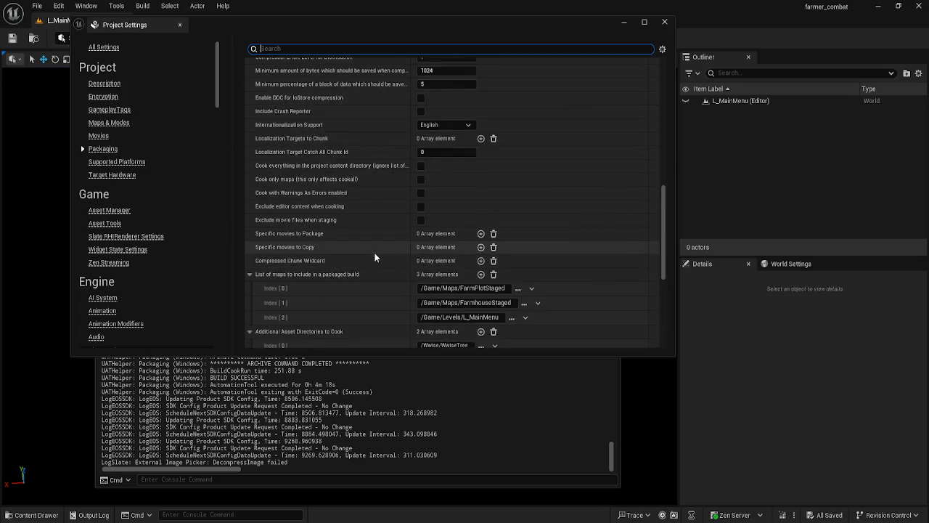
{"action": "scroll", "coordinate": [374, 255], "scroll_direction": "down", "scroll_amount": 2}
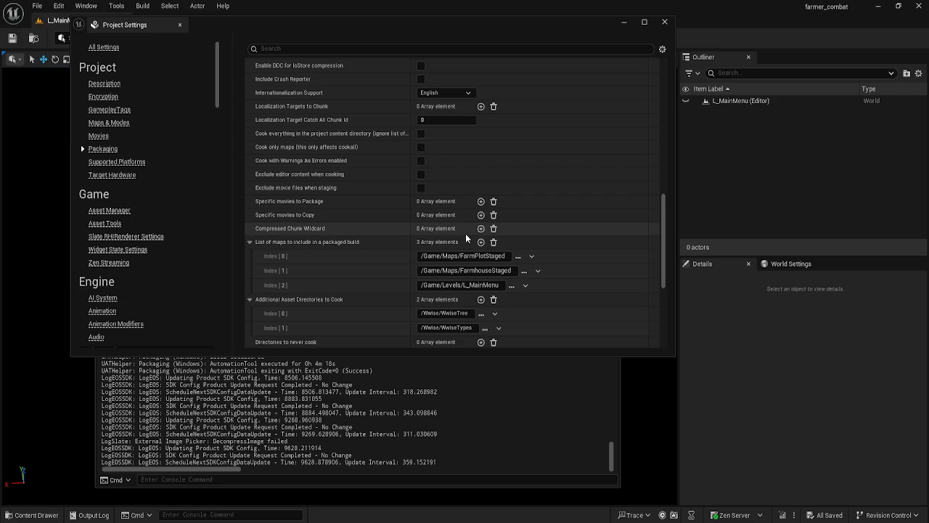
Close the Project Settings window and the floating Output Log window
{"action": "left_click", "coordinate": [663, 23]}
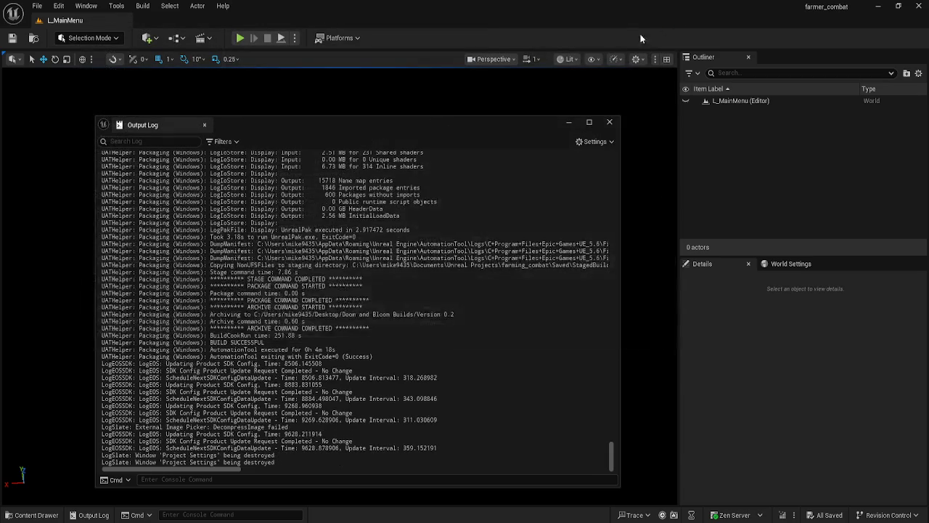
{"action": "left_click", "coordinate": [607, 122]}
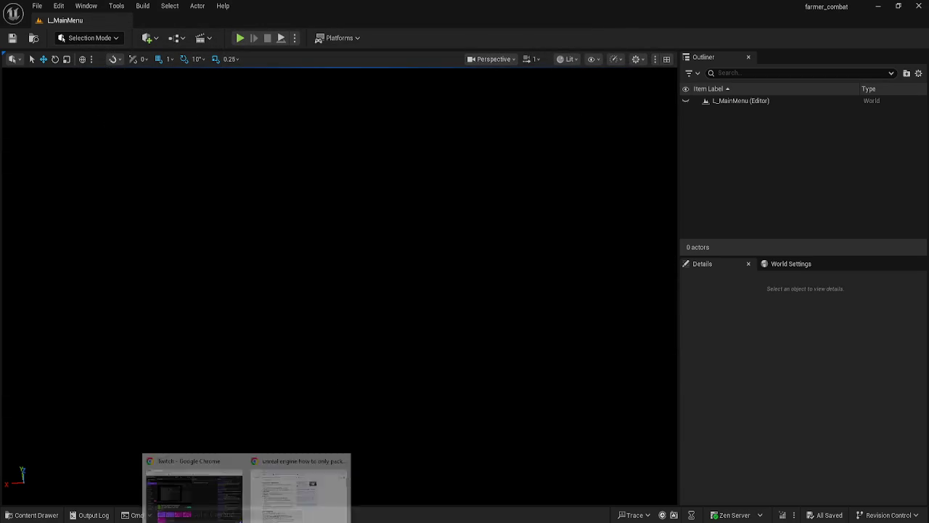
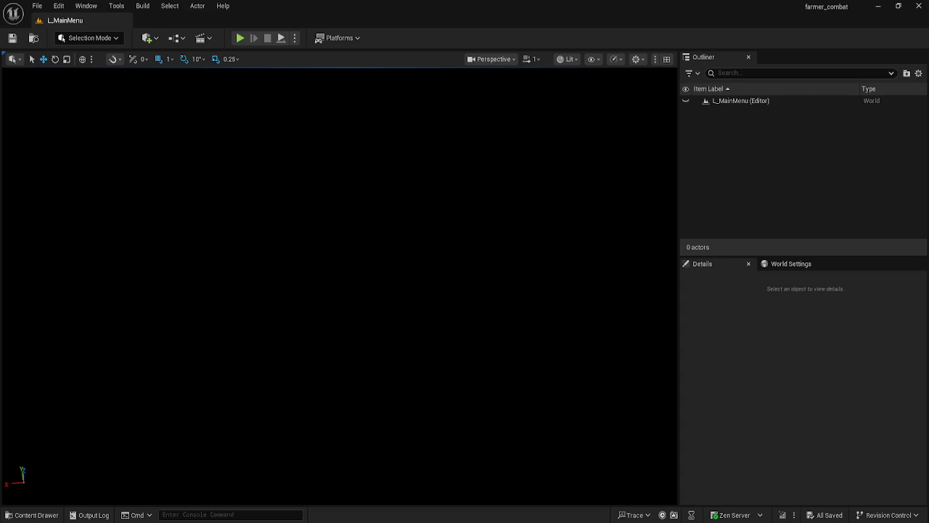
Open the Content Drawer and go from Content into the Maps folder with its 10 levels
{"action": "left_click", "coordinate": [29, 515]}
{"action": "left_click", "coordinate": [349, 341]}
{"action": "scroll", "coordinate": [349, 421], "scroll_direction": "down", "scroll_amount": 3}
{"action": "left_click", "coordinate": [296, 370]}
{"action": "double_click", "coordinate": [291, 400]}
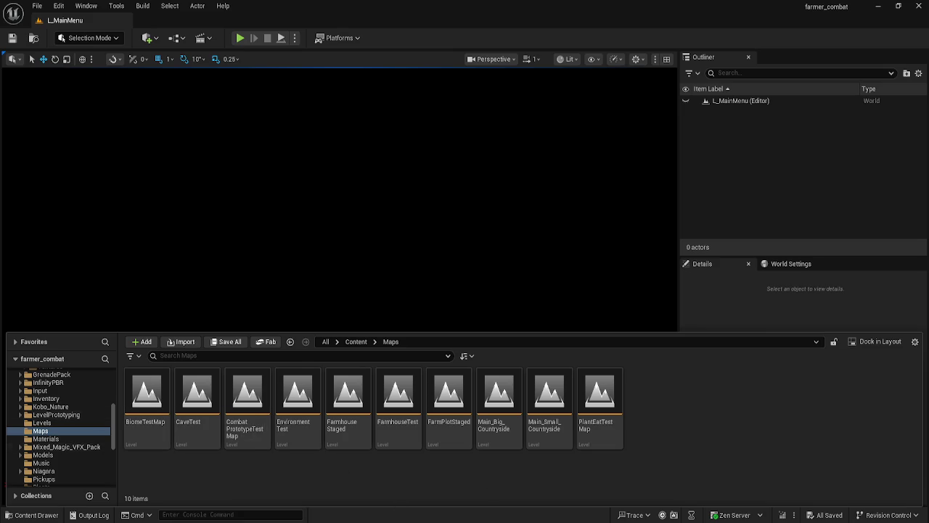
Open the FarmPlotStaged level and toggle the Content Drawer to view the tilled farm plot
{"action": "double_click", "coordinate": [441, 400]}
{"action": "scroll", "coordinate": [136, 399], "scroll_direction": "down", "scroll_amount": 8}
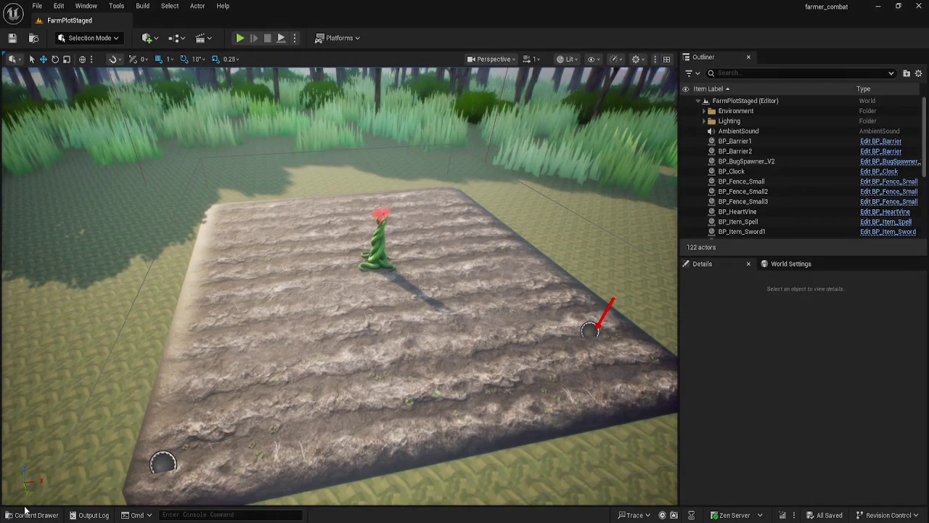
{"action": "left_click", "coordinate": [36, 515]}
{"action": "left_click", "coordinate": [41, 516]}
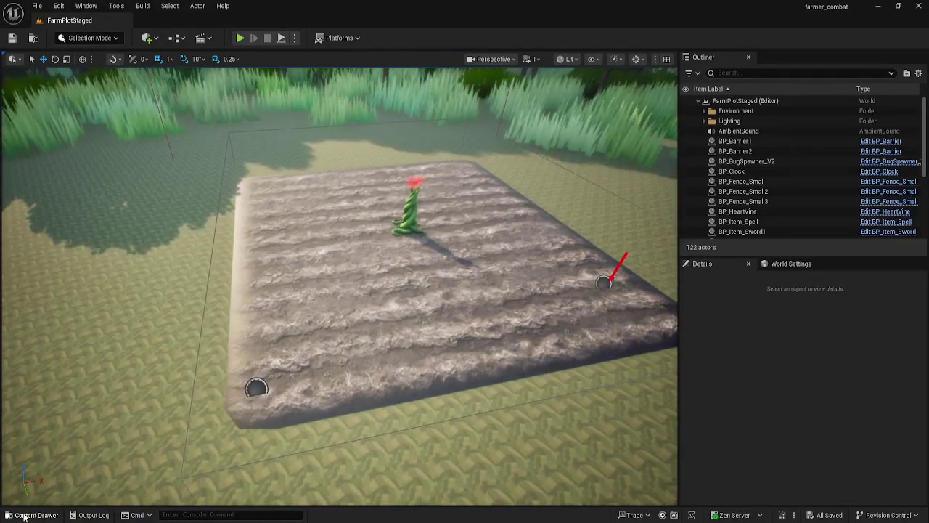
{"action": "left_click", "coordinate": [55, 515]}
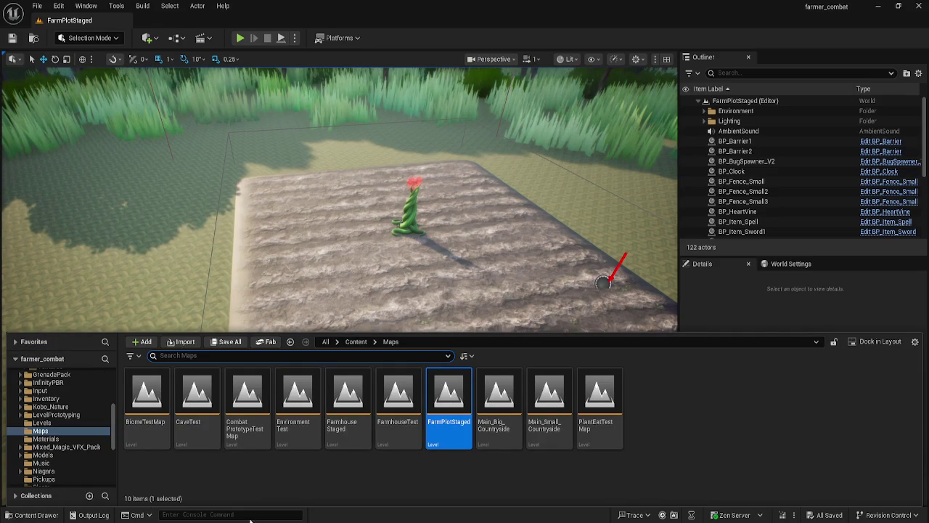
Browse the Core folder's contents, then return to the top-level Content folder
{"action": "left_click", "coordinate": [356, 342]}
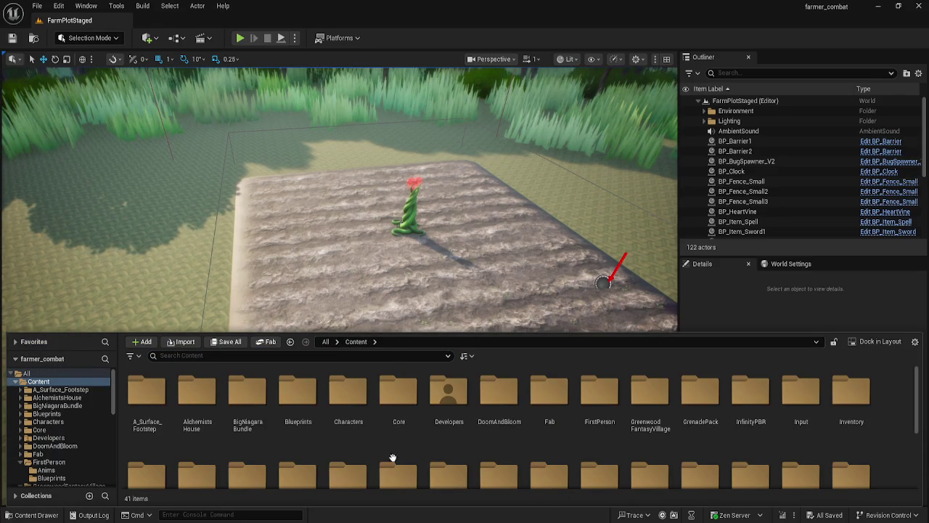
{"action": "left_click", "coordinate": [392, 413]}
{"action": "double_click", "coordinate": [407, 407]}
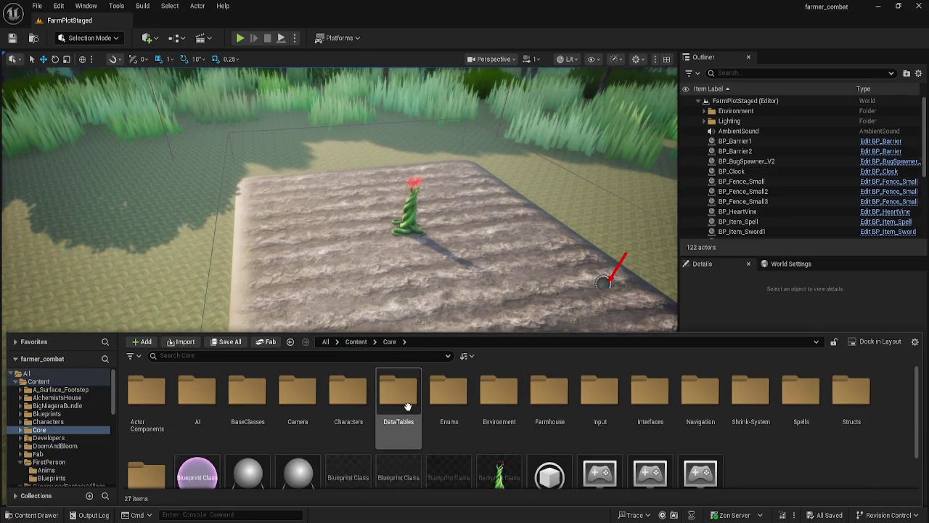
{"action": "scroll", "coordinate": [406, 421], "scroll_direction": "down", "scroll_amount": 2}
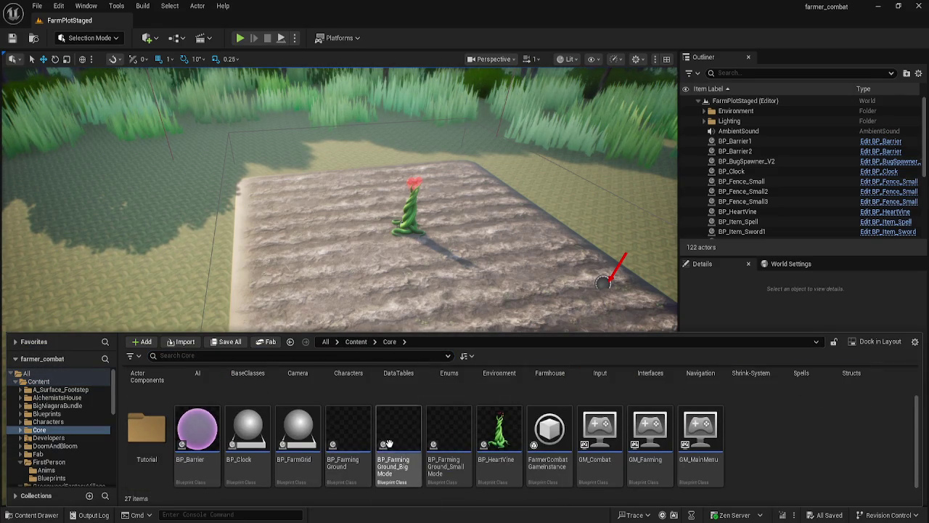
{"action": "scroll", "coordinate": [450, 465], "scroll_direction": "up", "scroll_amount": 2}
{"action": "scroll", "coordinate": [461, 464], "scroll_direction": "up", "scroll_amount": 1}
{"action": "scroll", "coordinate": [436, 436], "scroll_direction": "down", "scroll_amount": 2}
{"action": "scroll", "coordinate": [407, 421], "scroll_direction": "up", "scroll_amount": 2}
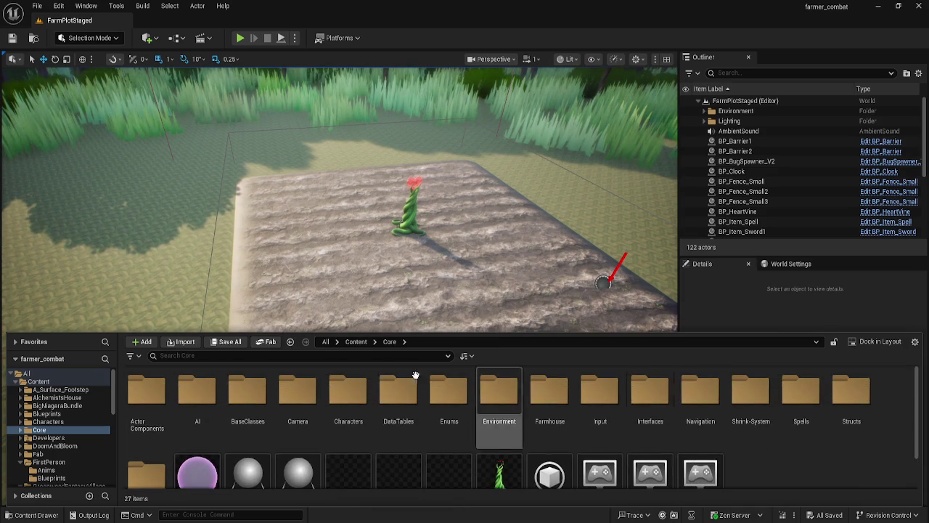
{"action": "left_click", "coordinate": [345, 345]}
Open BP_FirstPersonCharacter from Content > FirstPerson > Blueprints
{"action": "double_click", "coordinate": [592, 407]}
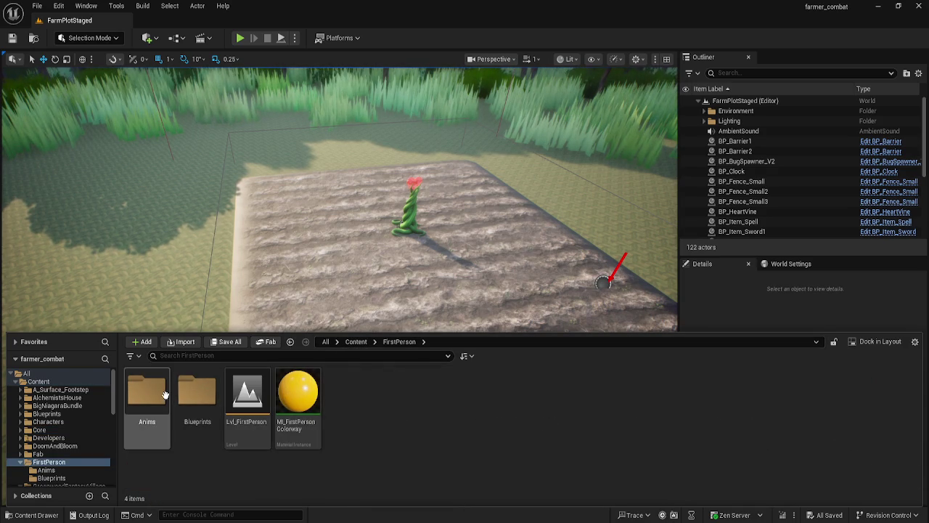
{"action": "left_click", "coordinate": [196, 392]}
{"action": "double_click", "coordinate": [196, 390]}
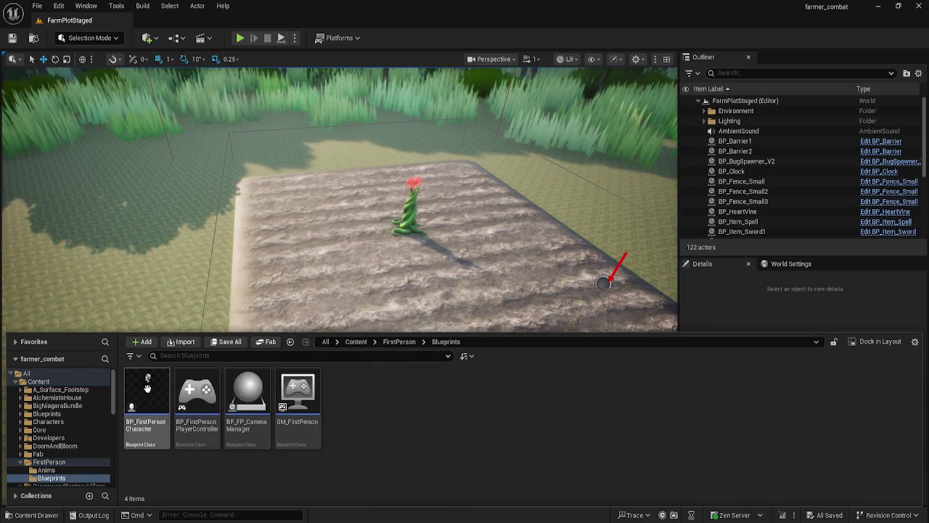
{"action": "double_click", "coordinate": [147, 388]}
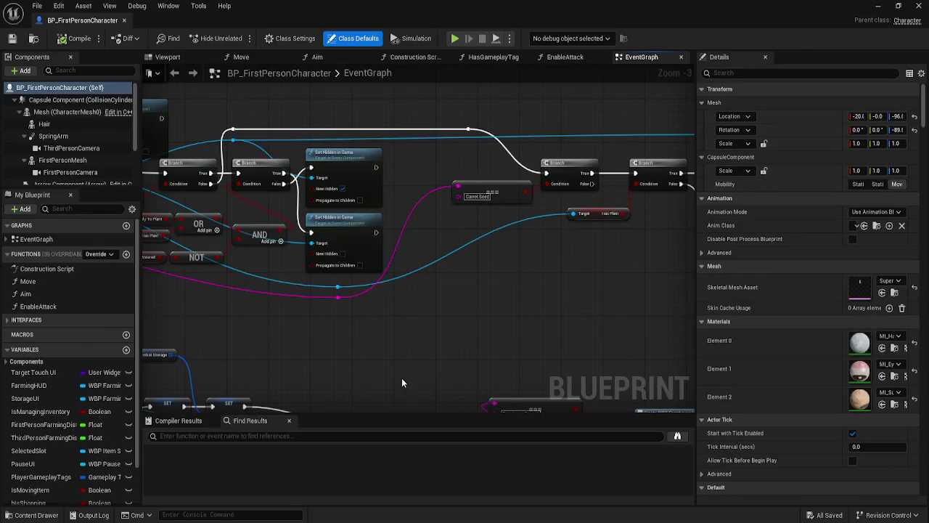
Pan the EventGraph to show the Branch, Set Hidden in Game and Carrot Seed nodes
{"action": "scroll", "coordinate": [406, 377], "scroll_direction": "down", "scroll_amount": 2}
{"action": "scroll", "coordinate": [415, 390], "scroll_direction": "up", "scroll_amount": 2}
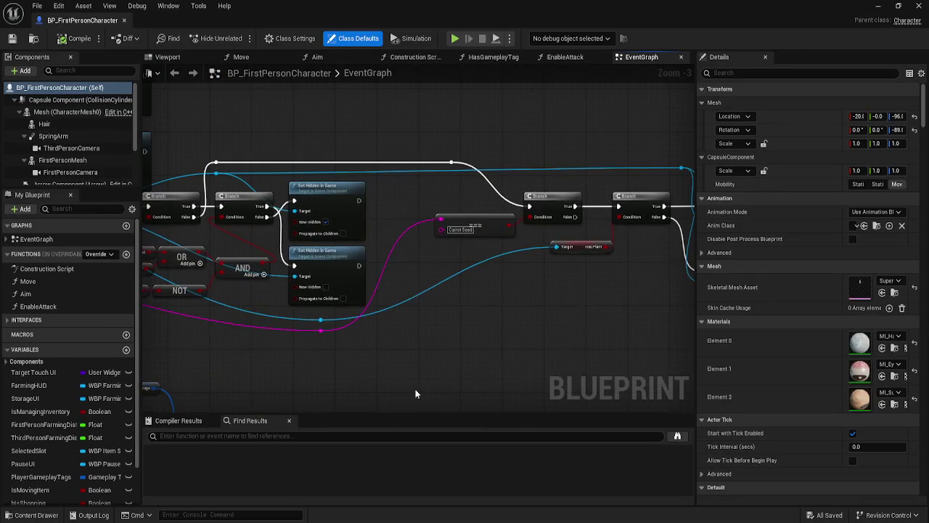
{"action": "mouse_move", "coordinate": [603, 272]}
{"action": "left_mouse_down"}
{"action": "mouse_move", "coordinate": [459, 271]}
{"action": "mouse_move", "coordinate": [450, 239]}
{"action": "mouse_move", "coordinate": [464, 317]}
{"action": "mouse_move", "coordinate": [603, 290]}
{"action": "mouse_move", "coordinate": [603, 232]}
{"action": "mouse_move", "coordinate": [530, 221]}
{"action": "mouse_move", "coordinate": [509, 263]}
{"action": "left_mouse_up"}
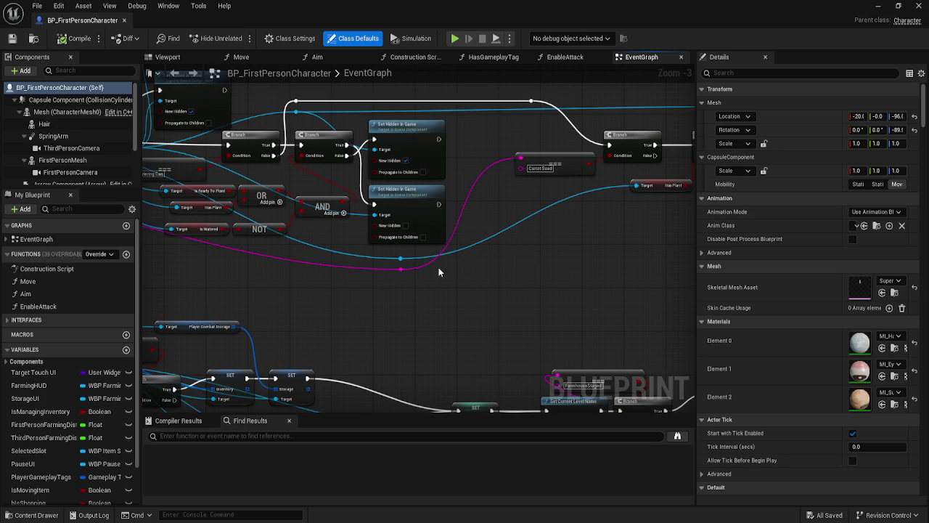
{"action": "mouse_move", "coordinate": [567, 227]}
{"action": "left_mouse_down"}
{"action": "mouse_move", "coordinate": [489, 209]}
{"action": "mouse_move", "coordinate": [457, 225]}
{"action": "mouse_move", "coordinate": [427, 271]}
{"action": "mouse_move", "coordinate": [425, 255]}
{"action": "mouse_move", "coordinate": [456, 248]}
{"action": "mouse_move", "coordinate": [495, 290]}
{"action": "mouse_move", "coordinate": [511, 242]}
{"action": "mouse_move", "coordinate": [435, 294]}
{"action": "mouse_move", "coordinate": [427, 277]}
{"action": "mouse_move", "coordinate": [472, 247]}
{"action": "mouse_move", "coordinate": [407, 290]}
{"action": "mouse_move", "coordinate": [450, 239]}
{"action": "mouse_move", "coordinate": [413, 306]}
{"action": "left_mouse_up"}
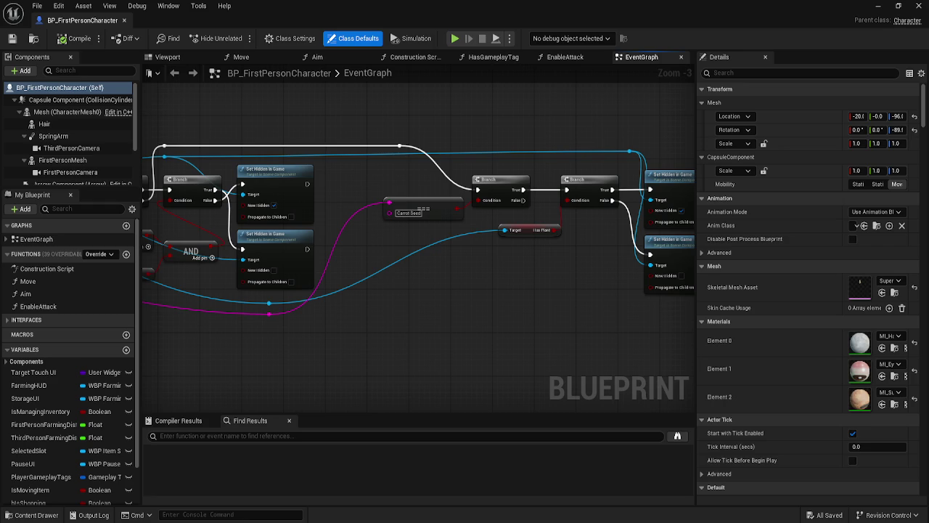
Minimize the Blueprint editor window to reveal the FarmPlotStaged level viewport
{"action": "left_click", "coordinate": [878, 6]}
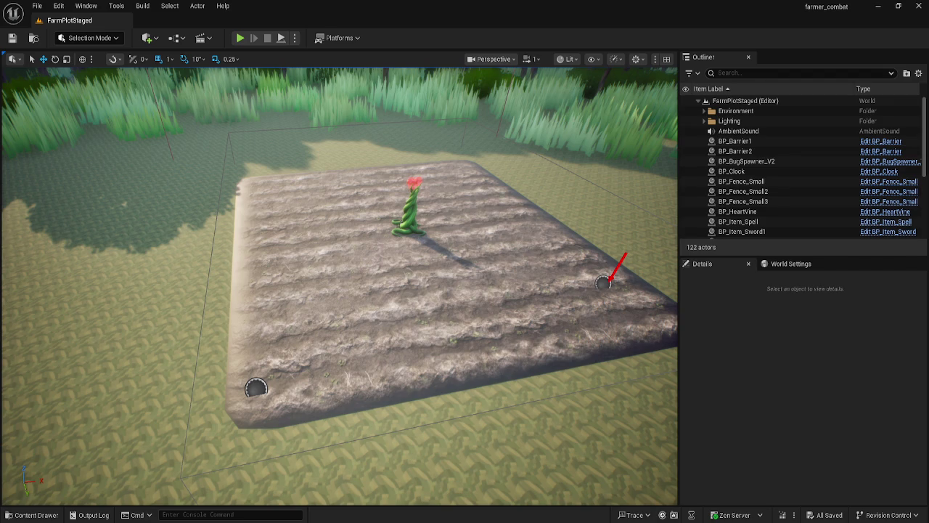
Bring up the Windows search panel over the Unreal Editor
{"action": "key", "text": "super+s"}
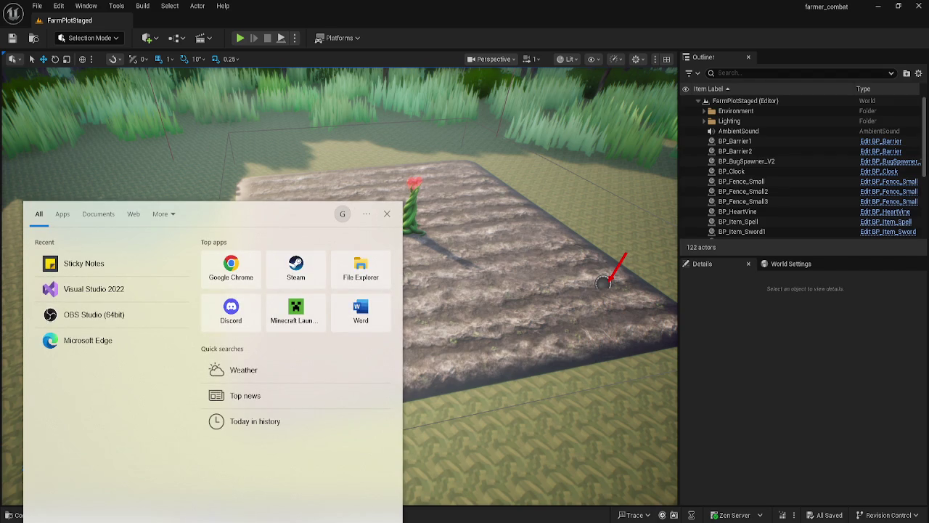
Launch Visual Studio 2022 and open the recent farmer_combat.sln solution
{"action": "left_click", "coordinate": [94, 290]}
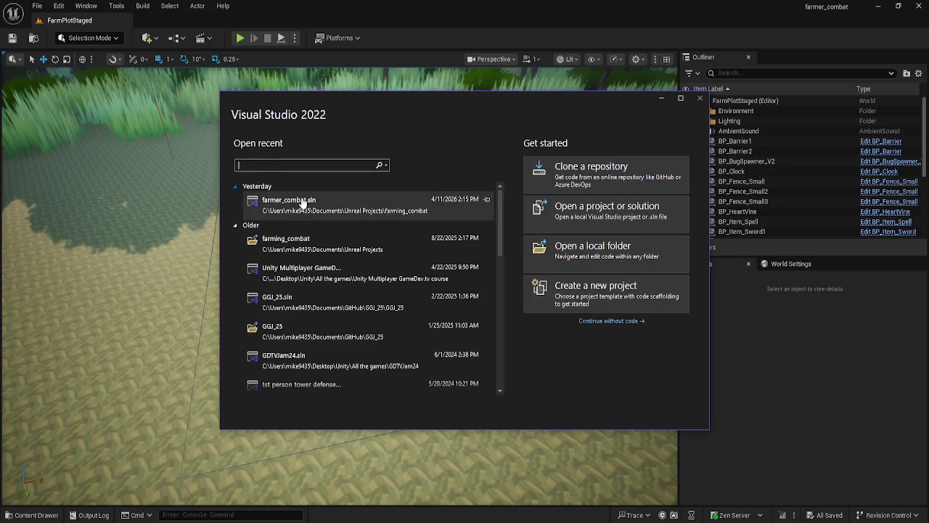
{"action": "left_click", "coordinate": [359, 200]}
{"action": "mouse_move", "coordinate": [246, 520]}
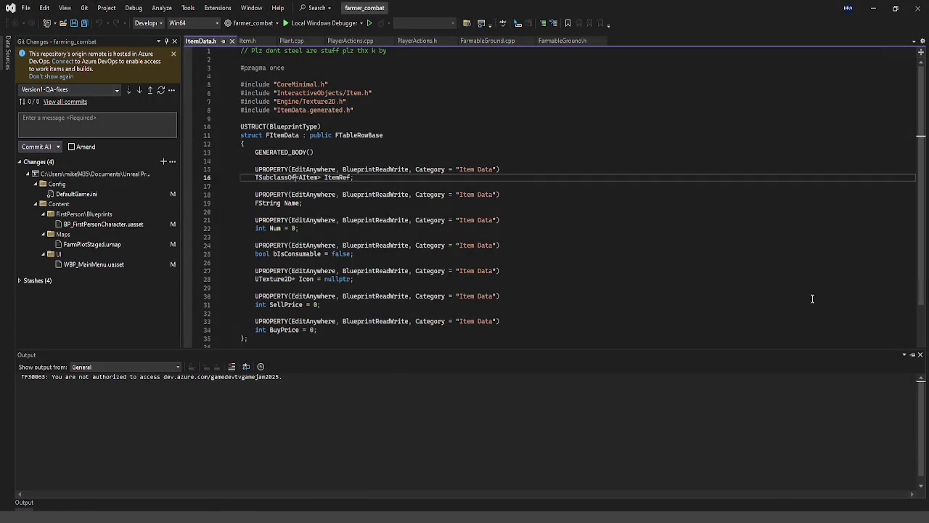
Collapse the Output pane, enter 'Fixed farm plot at spawn, Updated feedback form' and Commit All
{"action": "left_click", "coordinate": [920, 355]}
{"action": "left_click", "coordinate": [132, 131]}
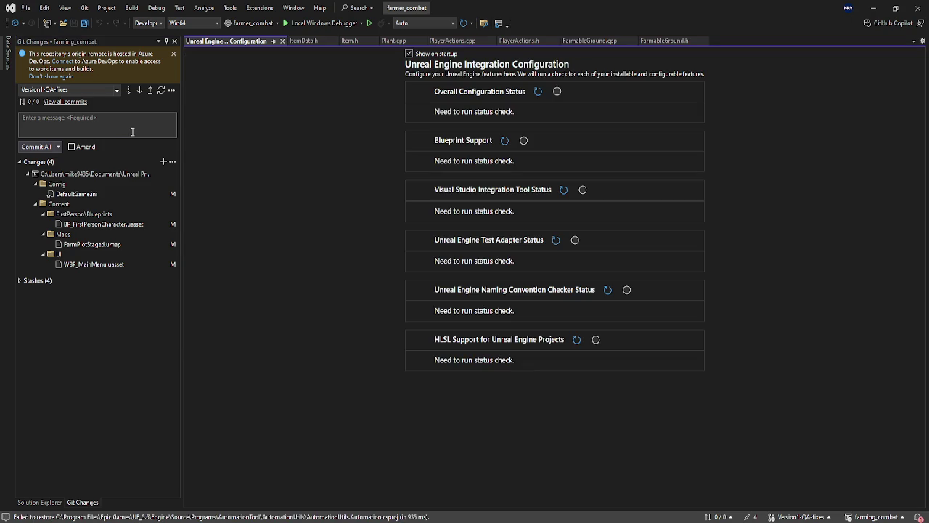
{"action": "type", "text": "Updated"}
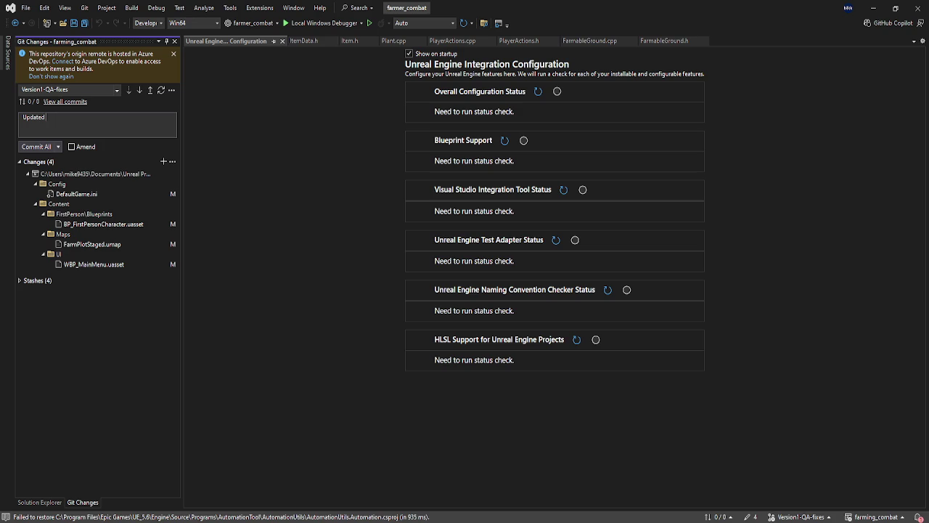
{"action": "key", "text": "BackSpace"}
{"action": "key", "text": "BackSpace"}
{"action": "key", "text": "BackSpace"}
{"action": "type", "text": "Fixed f"}
{"action": "type", "text": "arm"}
{"action": "type", "text": " plot at spawn,"}
{"action": "type", "text": "Updated f"}
{"action": "type", "text": "eedback f"}
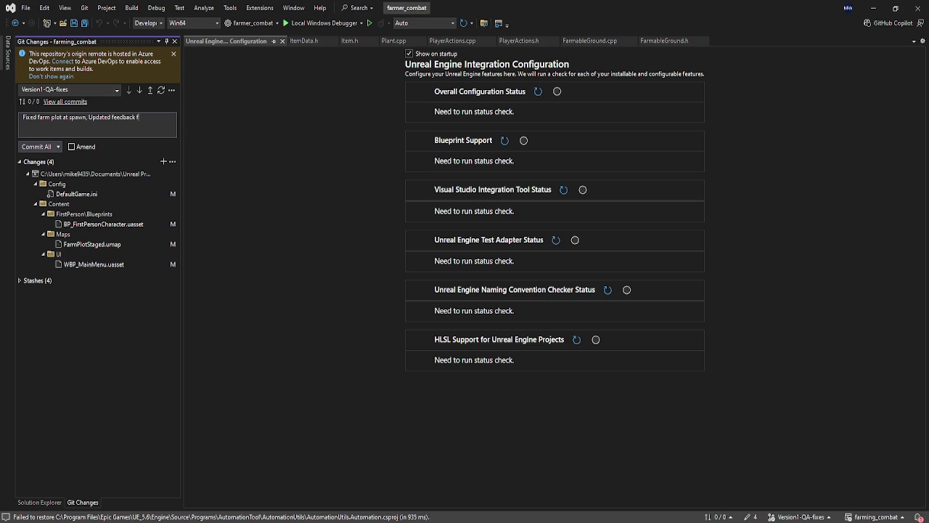
{"action": "type", "text": "orm"}
{"action": "key", "text": "BackSpace"}
{"action": "key", "text": "BackSpace"}
{"action": "left_click", "coordinate": [43, 149]}
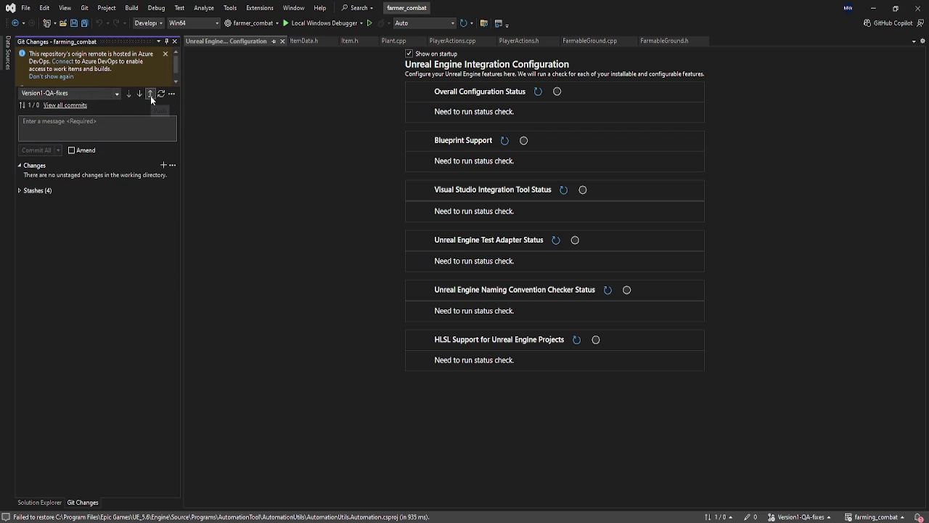
Push the new Version1-QA-fixes commit to the remote from Git Changes
{"action": "left_click", "coordinate": [150, 94]}
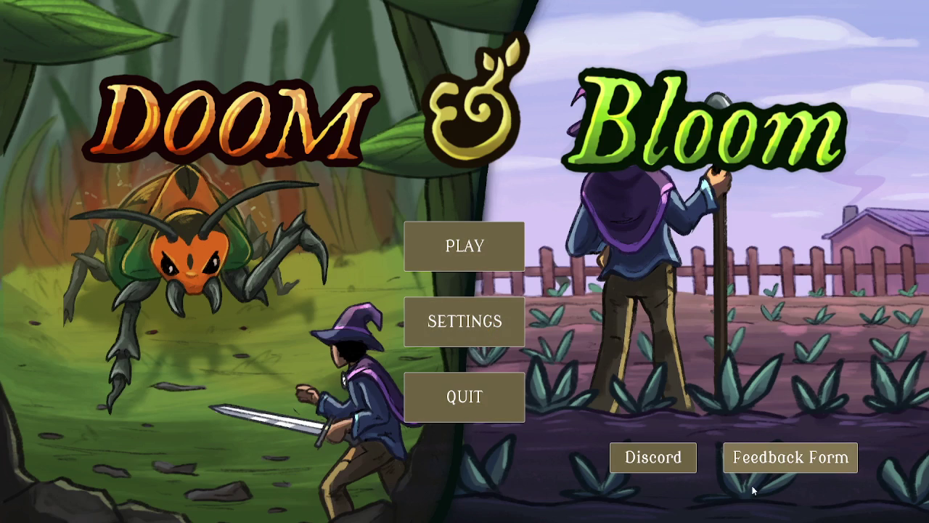
Start a new game, dismiss the welcome letter, and set graphics quality to High
{"action": "left_click", "coordinate": [753, 462]}
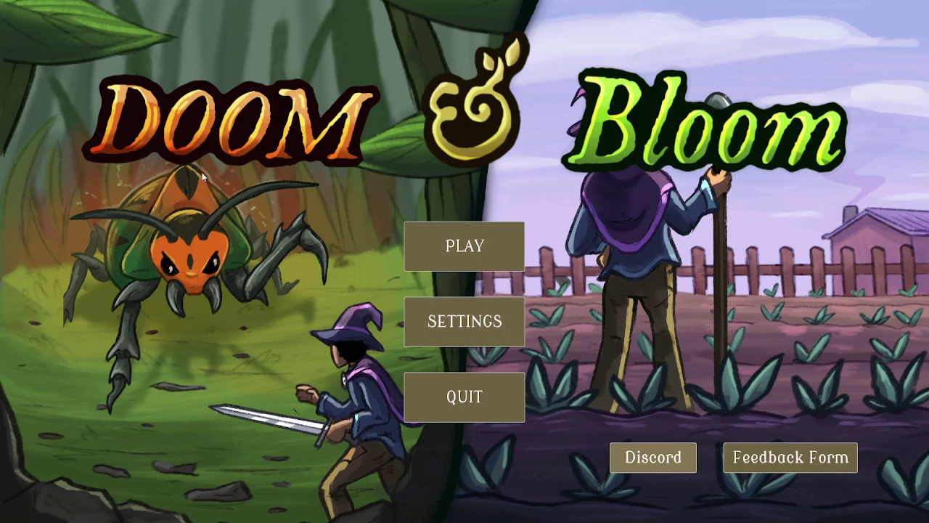
{"action": "left_click", "coordinate": [405, 240]}
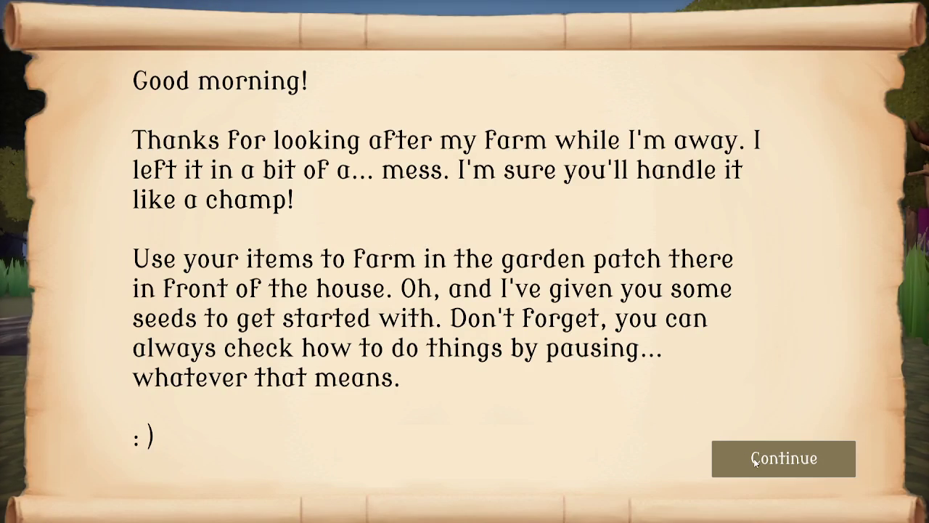
{"action": "left_click", "coordinate": [755, 460]}
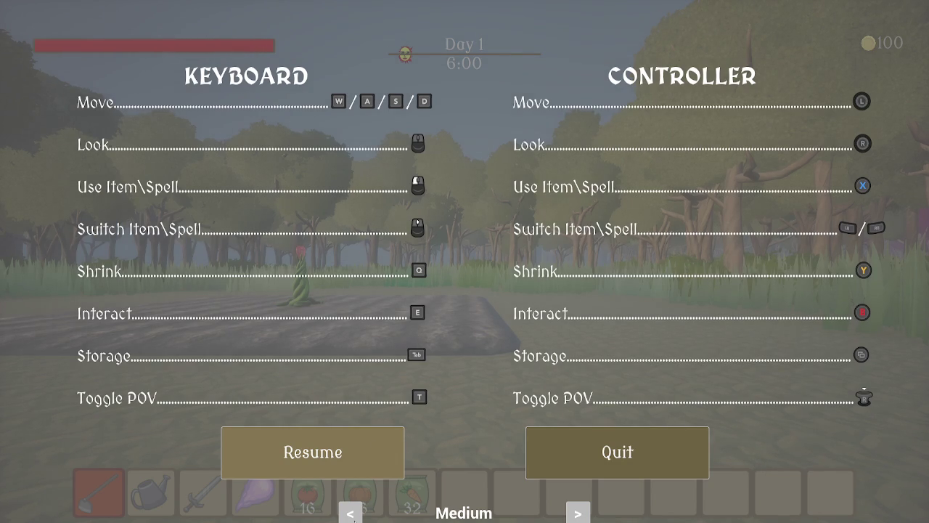
{"action": "left_click", "coordinate": [350, 514]}
{"action": "left_click", "coordinate": [578, 514]}
{"action": "left_click", "coordinate": [578, 514]}
{"action": "left_click", "coordinate": [578, 514]}
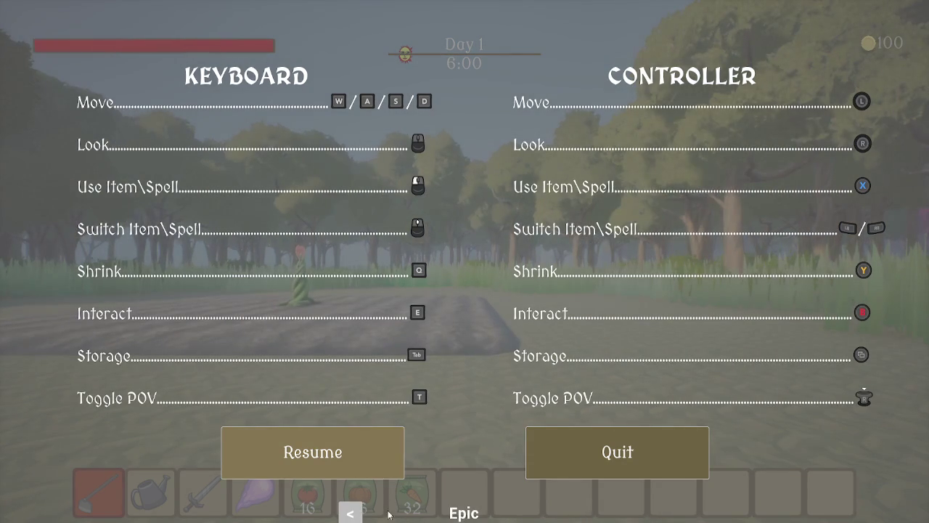
{"action": "left_click", "coordinate": [350, 514]}
{"action": "left_click", "coordinate": [313, 451]}
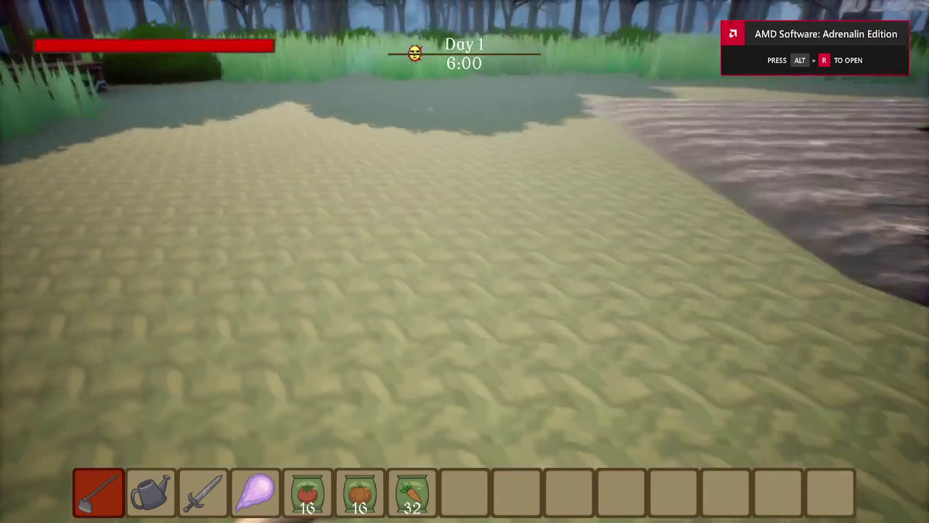
Till a soil patch, plant carrot seeds there, then quit to the main menu
{"action": "key", "text": "w"}
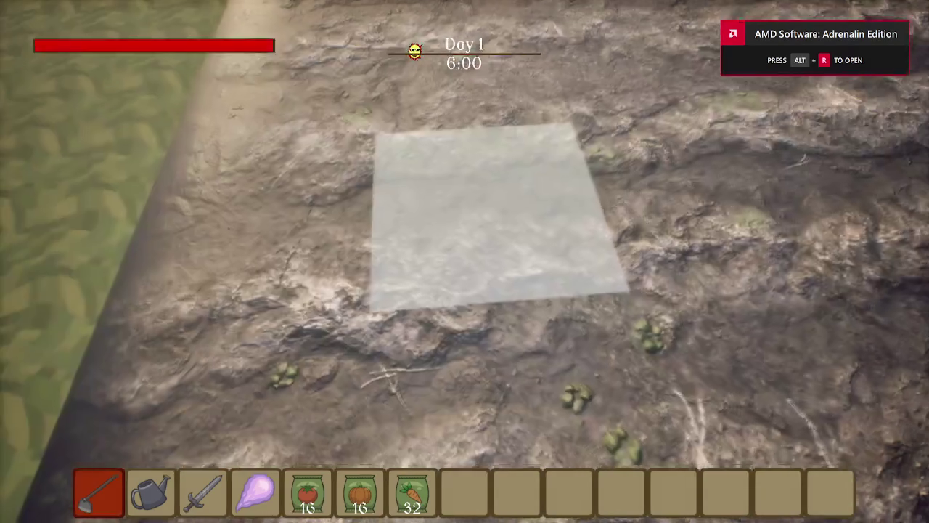
{"action": "left_click", "coordinate": [464, 262]}
{"action": "key", "text": "2"}
{"action": "key", "text": "4"}
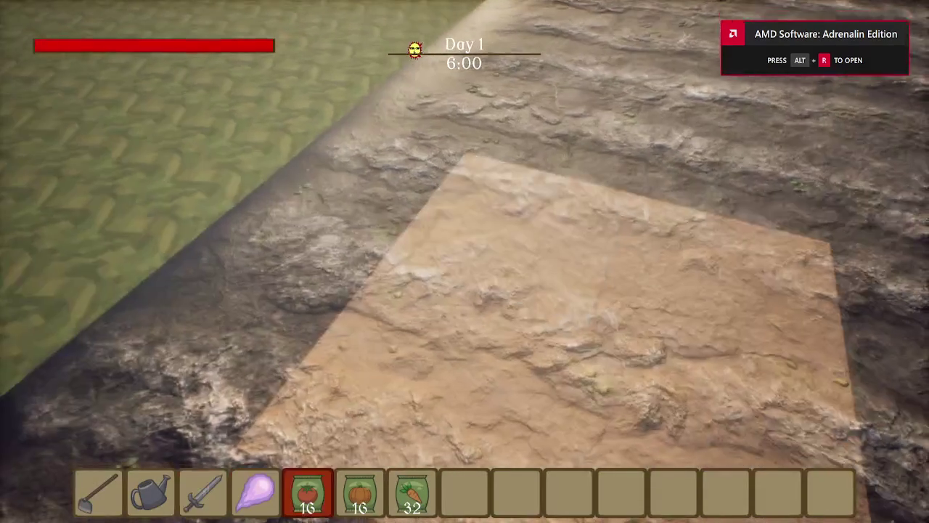
{"action": "key", "text": "7"}
{"action": "left_click", "coordinate": [465, 261]}
{"action": "left_click", "coordinate": [465, 261]}
{"action": "left_click", "coordinate": [465, 261]}
{"action": "left_click", "coordinate": [464, 261]}
{"action": "key", "text": "4"}
{"action": "key", "text": "2"}
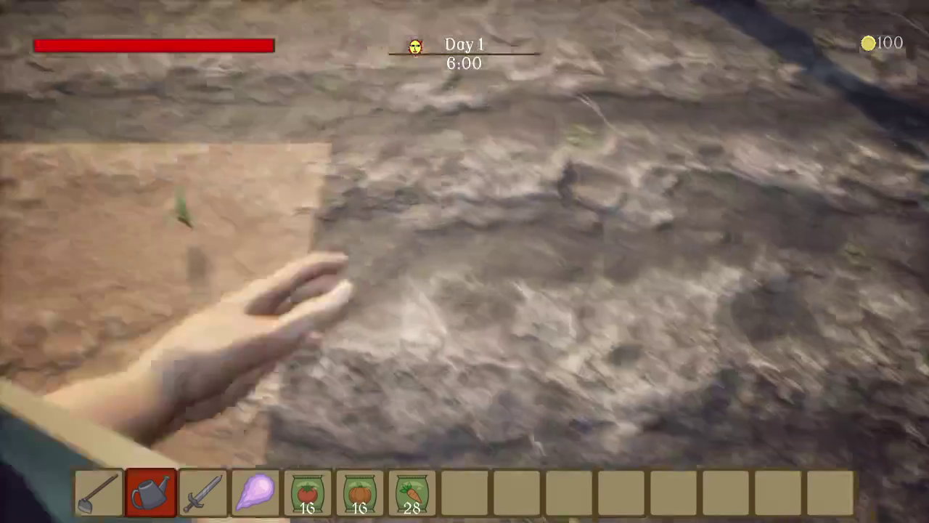
{"action": "left_click", "coordinate": [465, 262]}
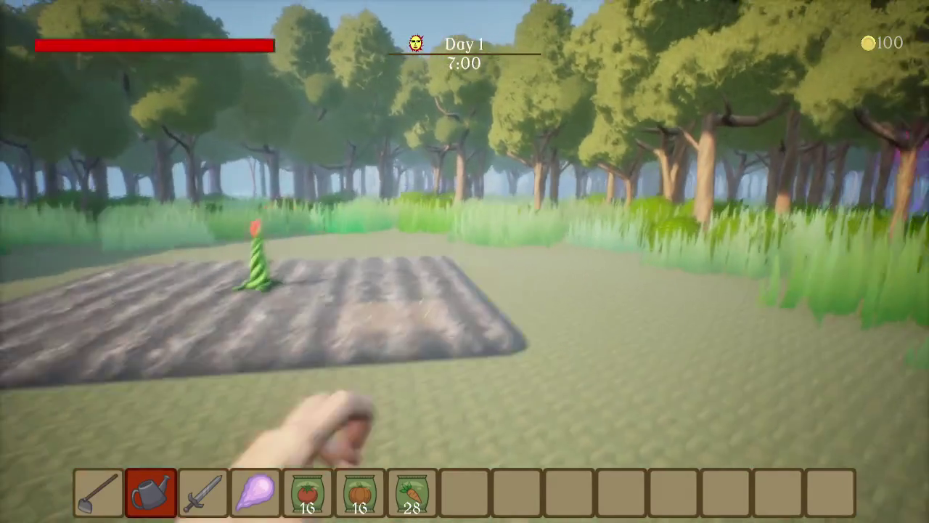
{"action": "key", "text": "Escape"}
{"action": "left_click", "coordinate": [596, 456]}
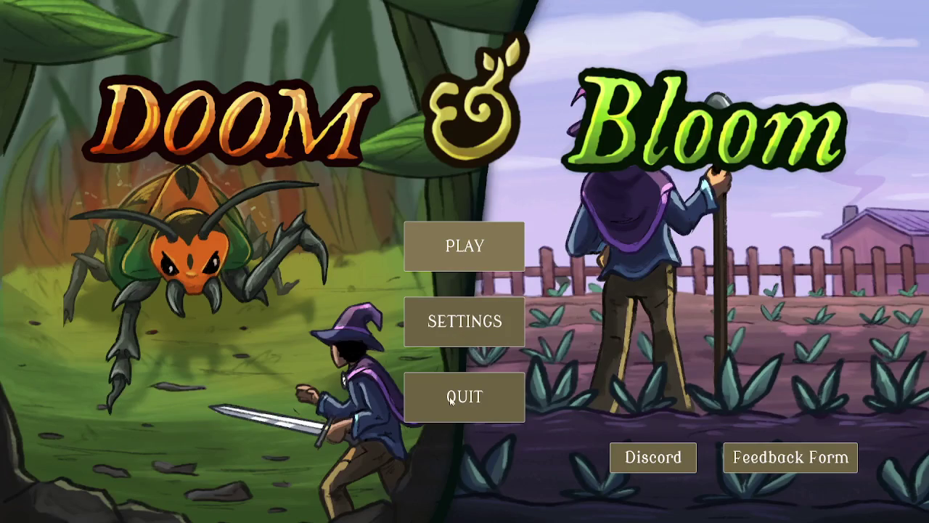
Quit the game and close the Unreal Engine Integration Configuration tab so ItemData.h shows
{"action": "left_click", "coordinate": [448, 397]}
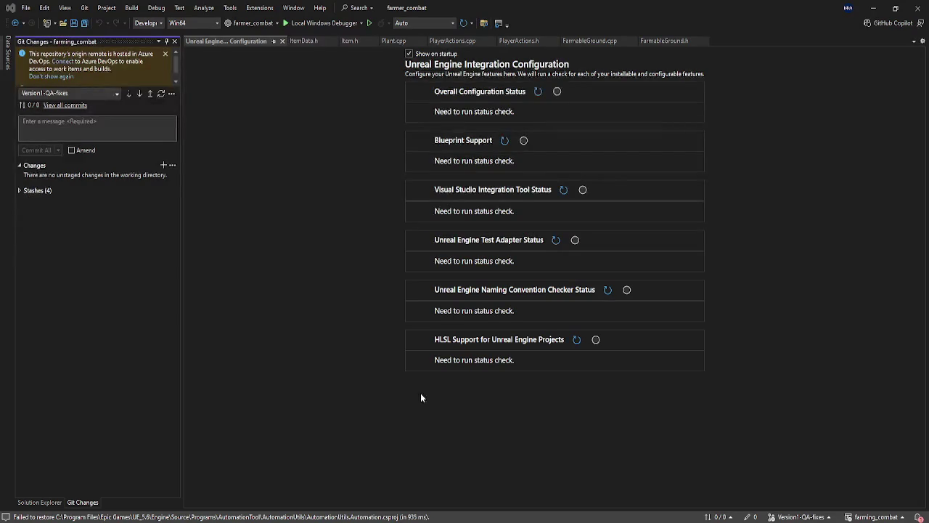
{"action": "left_click", "coordinate": [282, 42]}
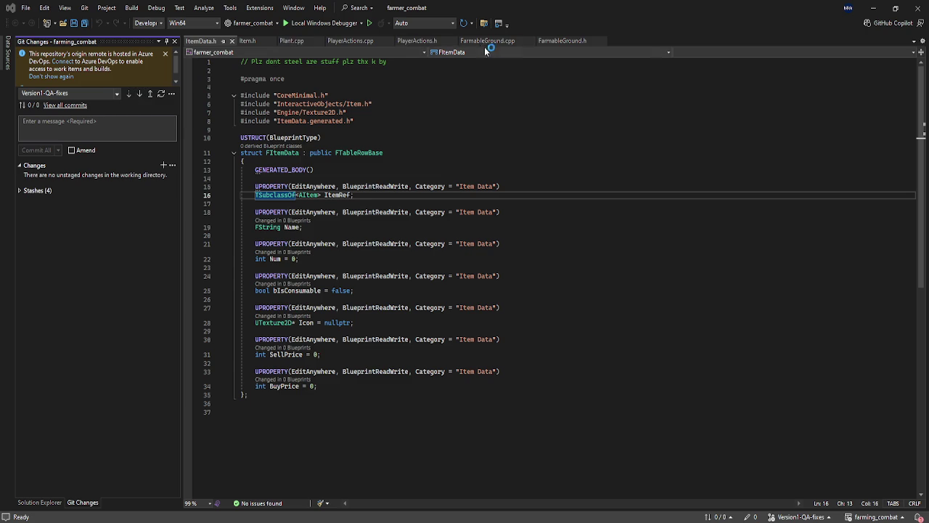
Show the Version1-QA-fixes branch history in the Git Repository window, then bring up the bug note
{"action": "left_click", "coordinate": [84, 7]}
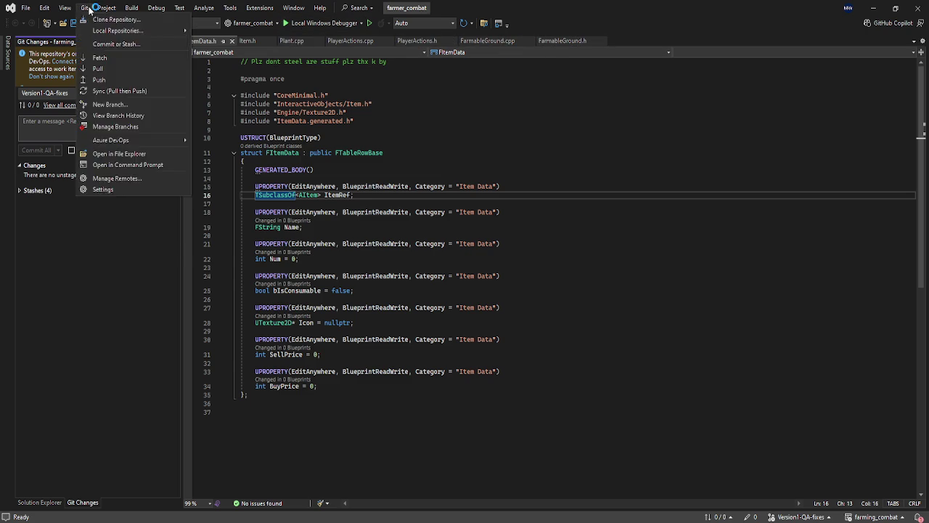
{"action": "left_click", "coordinate": [123, 127]}
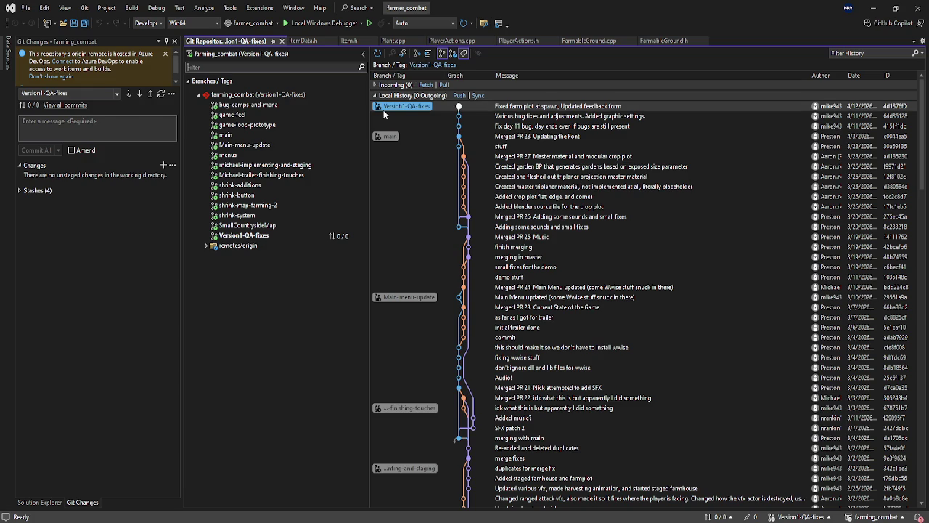
{"action": "left_click", "coordinate": [218, 66]}
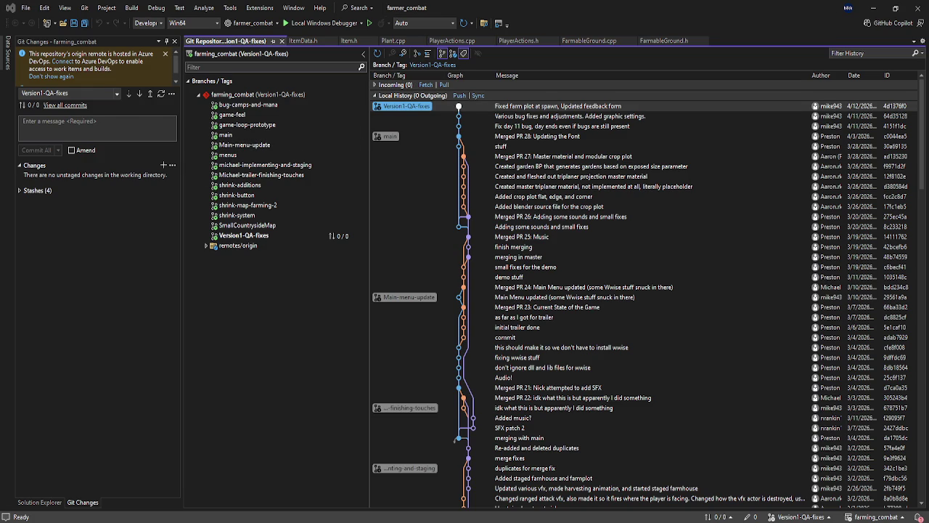
{"action": "key", "text": "alt+Tab"}
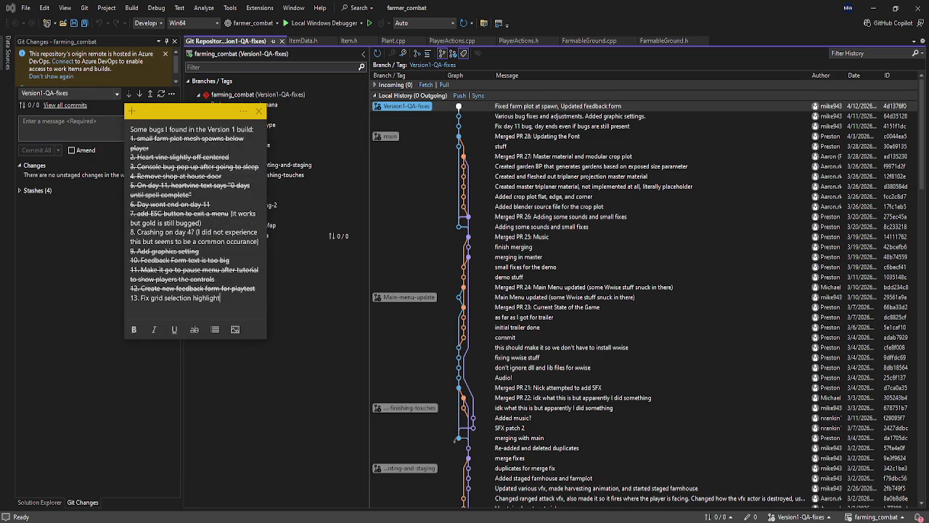
Review the Version 1 bug list sticky note, then switch to the Blue Ocean Games profile page
{"action": "key", "text": "alt+Tab"}
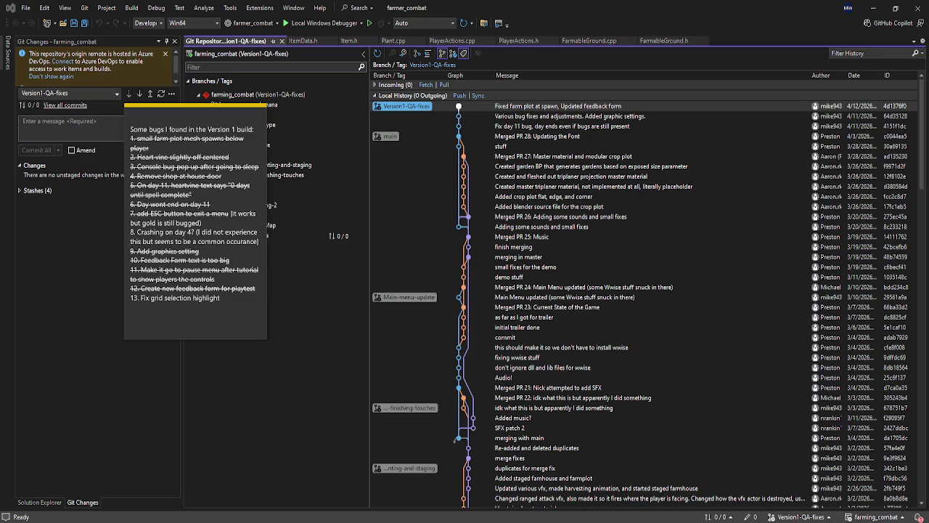
{"action": "key", "text": "alt+Tab"}
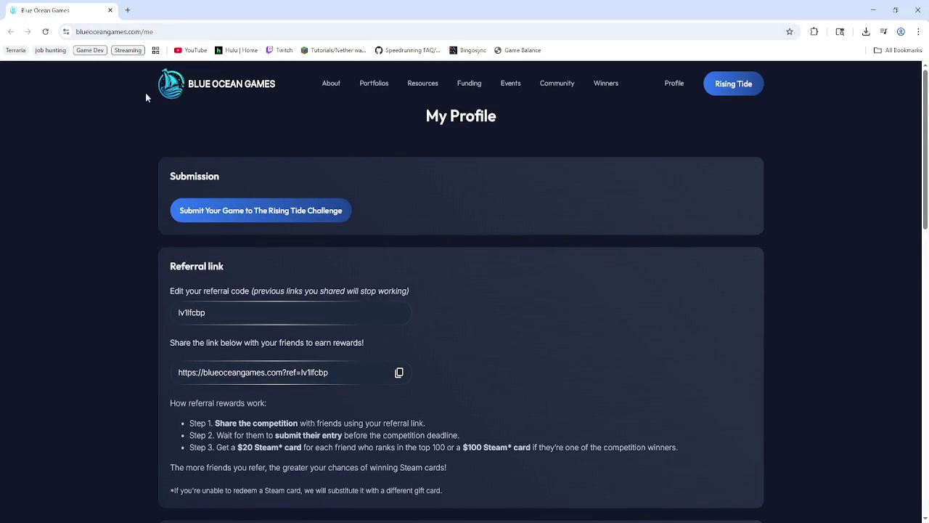
Open the competition's game voting page and review the games picked for the Top 10
{"action": "left_click", "coordinate": [721, 95]}
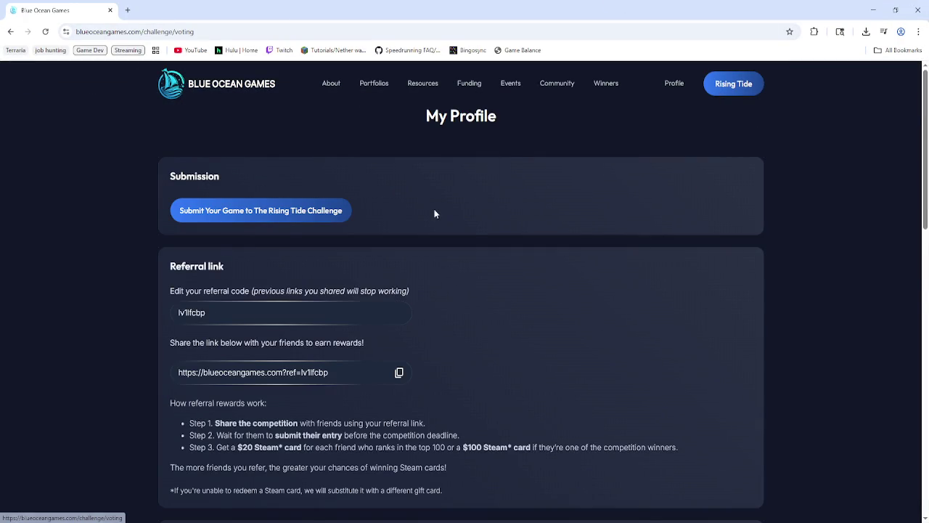
{"action": "scroll", "coordinate": [474, 259], "scroll_direction": "down", "scroll_amount": 4}
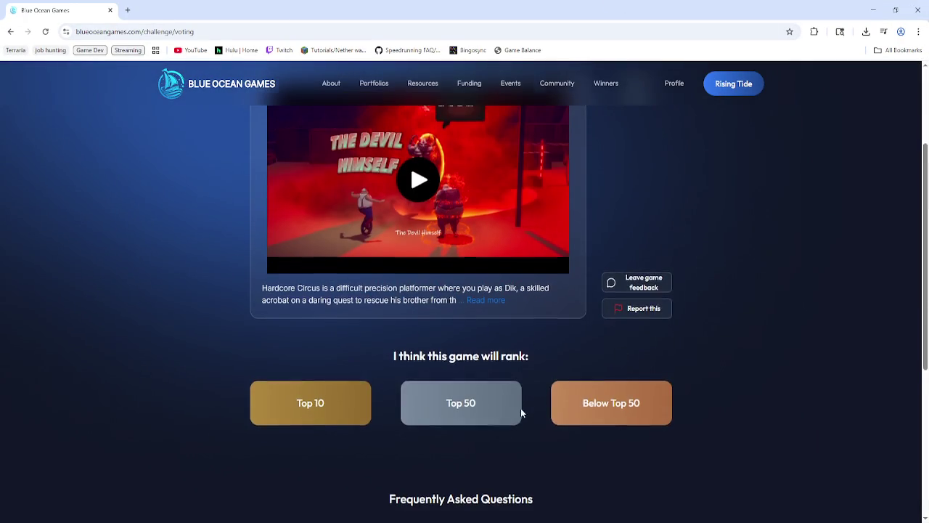
{"action": "scroll", "coordinate": [538, 396], "scroll_direction": "up", "scroll_amount": 5}
{"action": "left_click", "coordinate": [317, 205]}
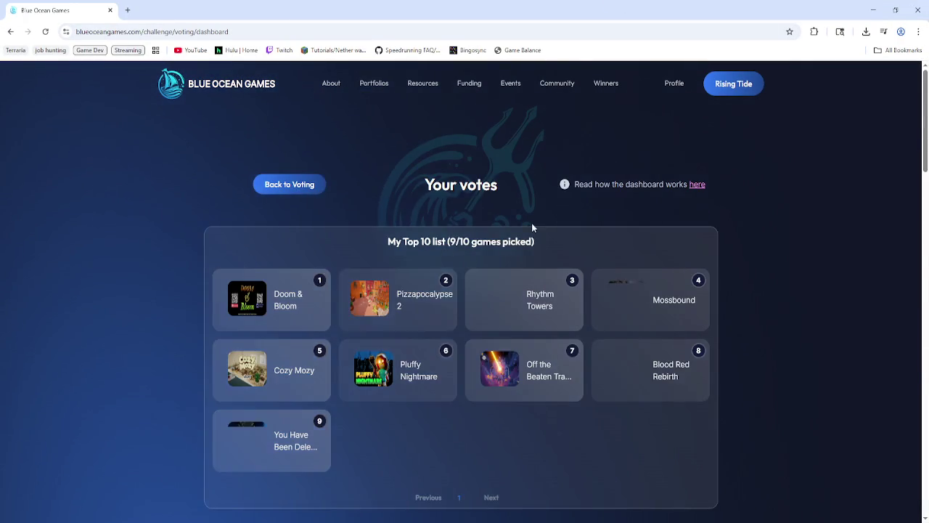
{"action": "scroll", "coordinate": [496, 238], "scroll_direction": "down", "scroll_amount": 8}
{"action": "scroll", "coordinate": [752, 342], "scroll_direction": "up", "scroll_amount": 8}
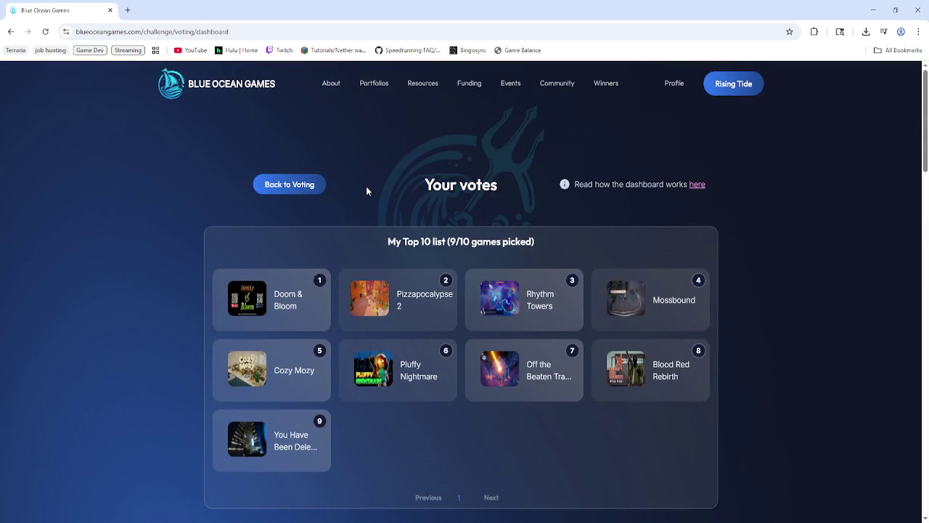
Return to voting, close the voting browser window, and switch to the Penguino itch.io page
{"action": "left_click", "coordinate": [298, 189]}
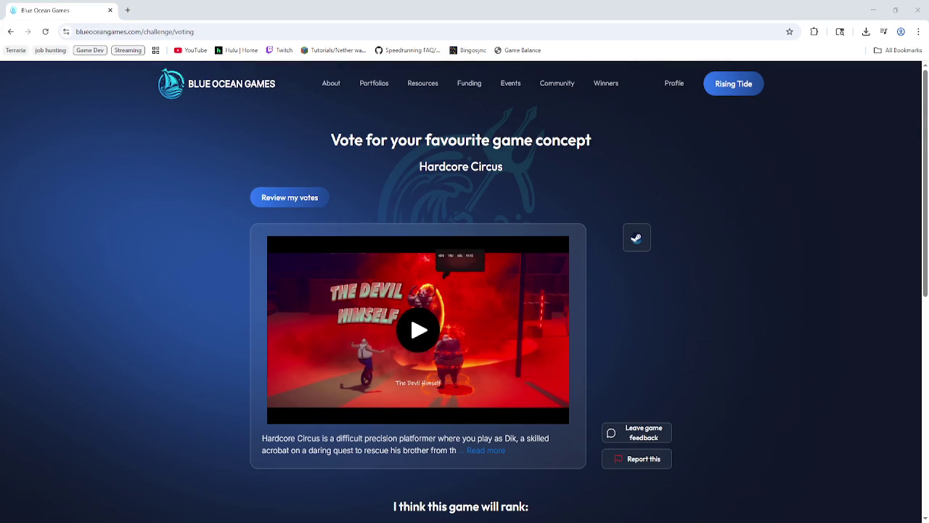
{"action": "left_click", "coordinate": [110, 10]}
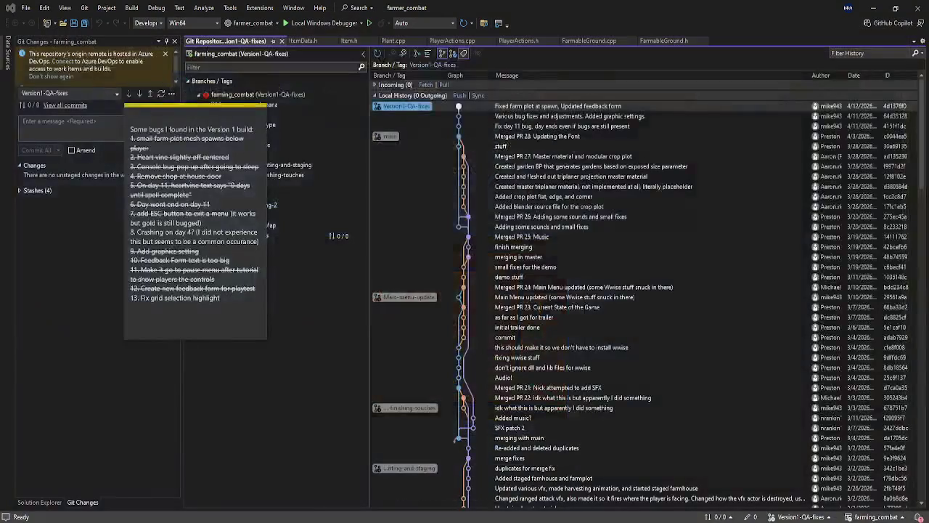
{"action": "key", "text": "alt+Tab"}
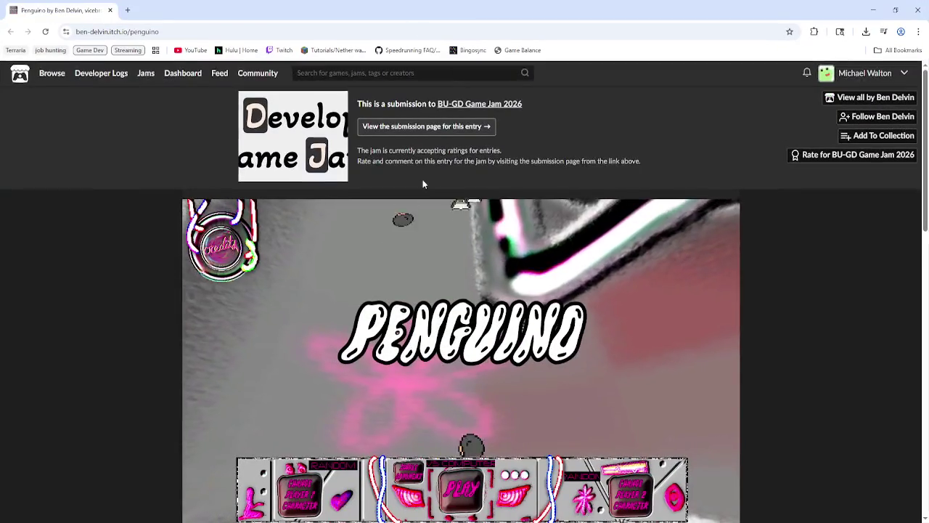
Open the developer's page listing all their games and scroll through it
{"action": "scroll", "coordinate": [628, 229], "scroll_direction": "down", "scroll_amount": 1}
{"action": "scroll", "coordinate": [835, 319], "scroll_direction": "down", "scroll_amount": 5}
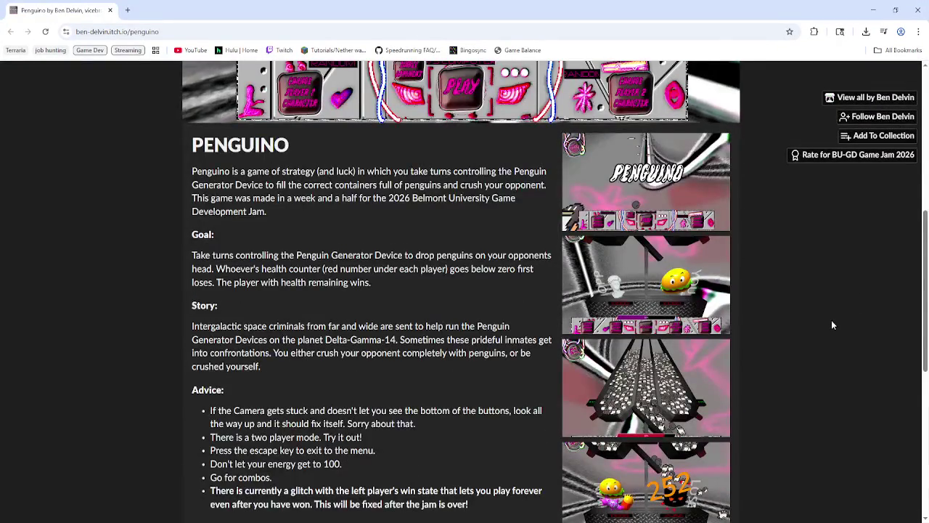
{"action": "left_click", "coordinate": [831, 96]}
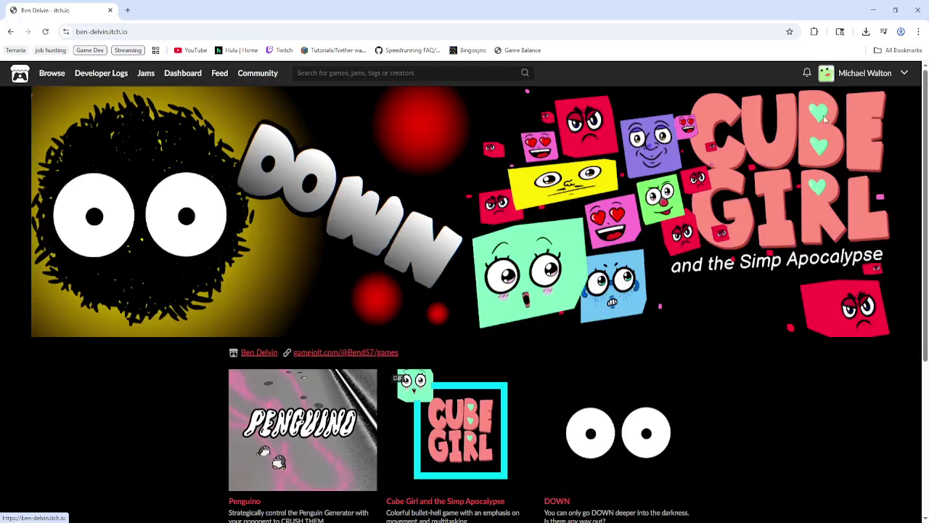
{"action": "scroll", "coordinate": [418, 354], "scroll_direction": "down", "scroll_amount": 3}
{"action": "scroll", "coordinate": [425, 247], "scroll_direction": "up", "scroll_amount": 3}
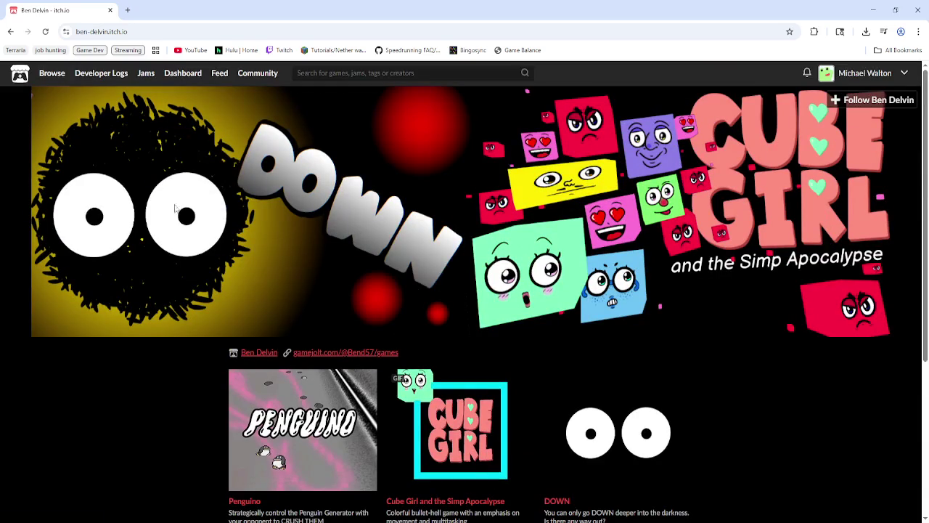
{"action": "scroll", "coordinate": [726, 254], "scroll_direction": "down", "scroll_amount": 3}
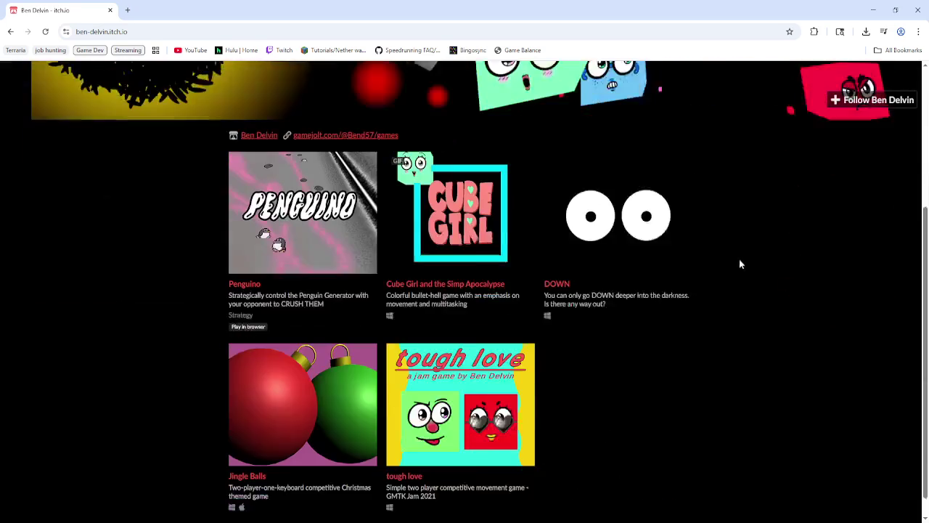
{"action": "scroll", "coordinate": [802, 330], "scroll_direction": "up", "scroll_amount": 3}
{"action": "scroll", "coordinate": [802, 330], "scroll_direction": "down", "scroll_amount": 3}
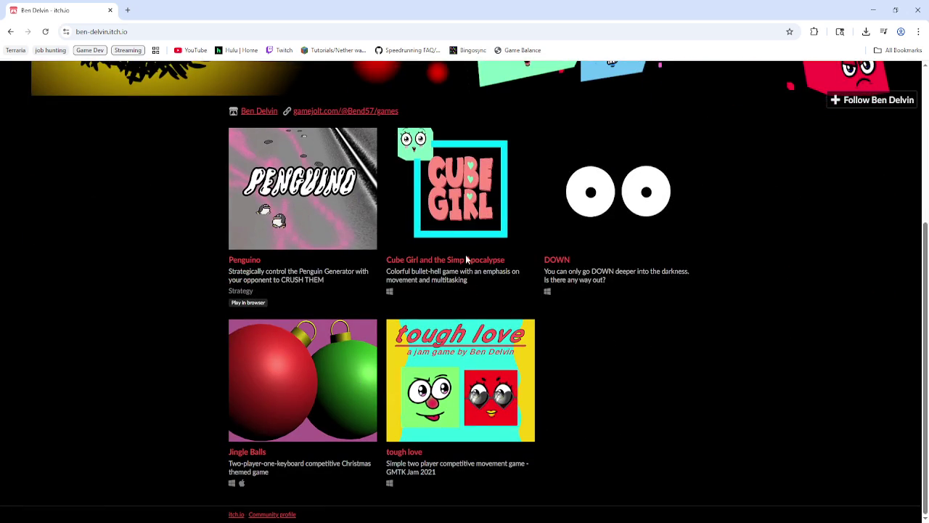
View Cube Girl and the Simp Apocalypse with More information expanded, then return to the games list
{"action": "left_click", "coordinate": [488, 264]}
{"action": "scroll", "coordinate": [371, 262], "scroll_direction": "down", "scroll_amount": 3}
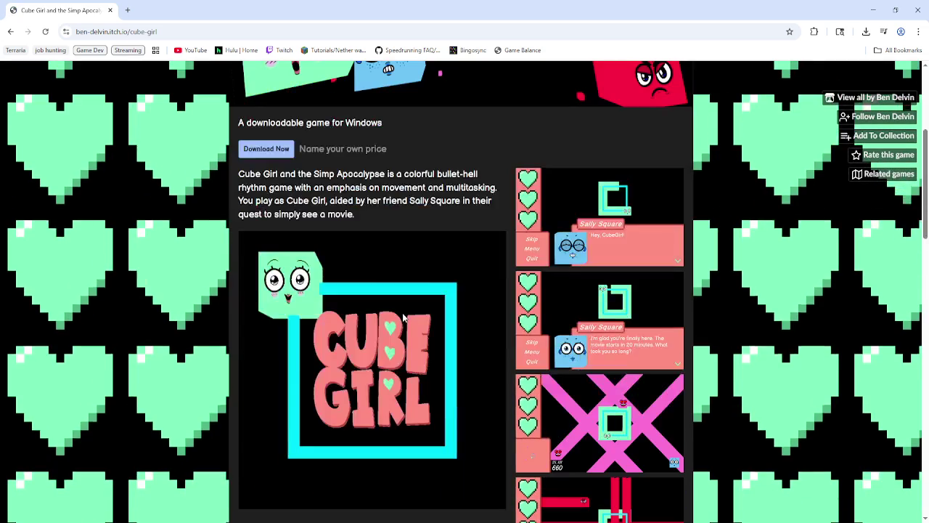
{"action": "scroll", "coordinate": [371, 263], "scroll_direction": "down", "scroll_amount": 5}
{"action": "scroll", "coordinate": [371, 263], "scroll_direction": "down", "scroll_amount": 6}
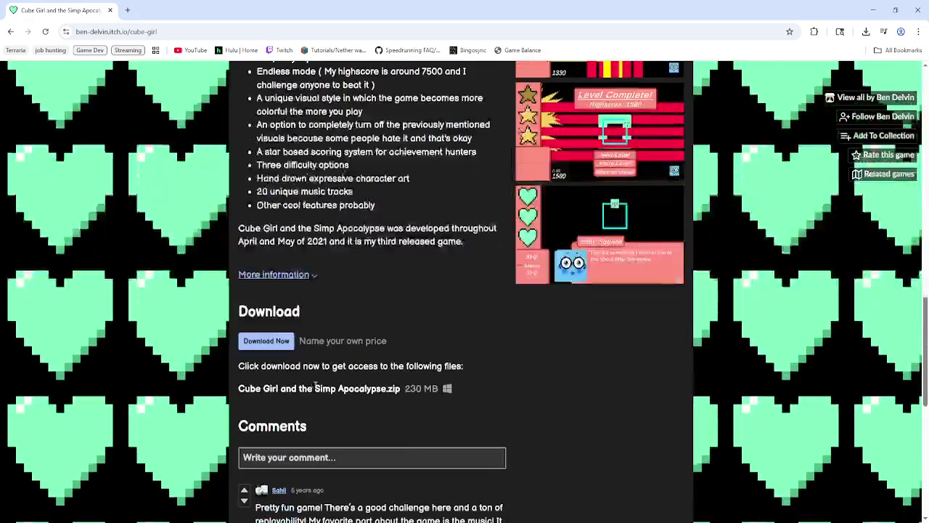
{"action": "left_click", "coordinate": [305, 276]}
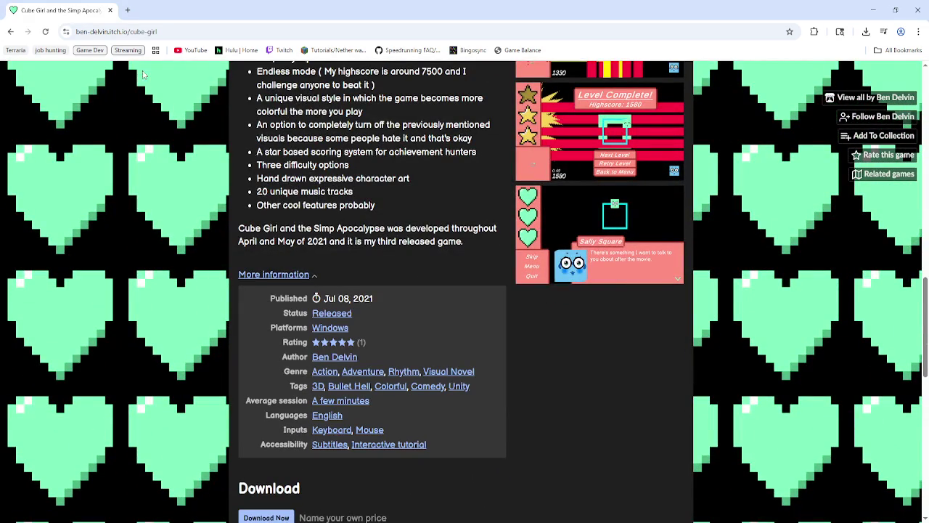
{"action": "left_click", "coordinate": [10, 31]}
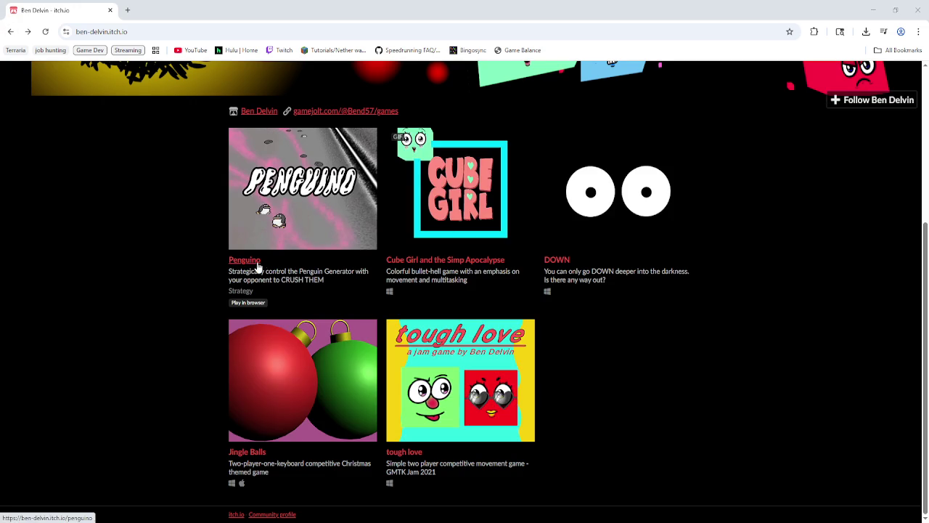
Open Penguino and read its Goal, Story and Advice sections, then return to the game embed
{"action": "left_click", "coordinate": [253, 262]}
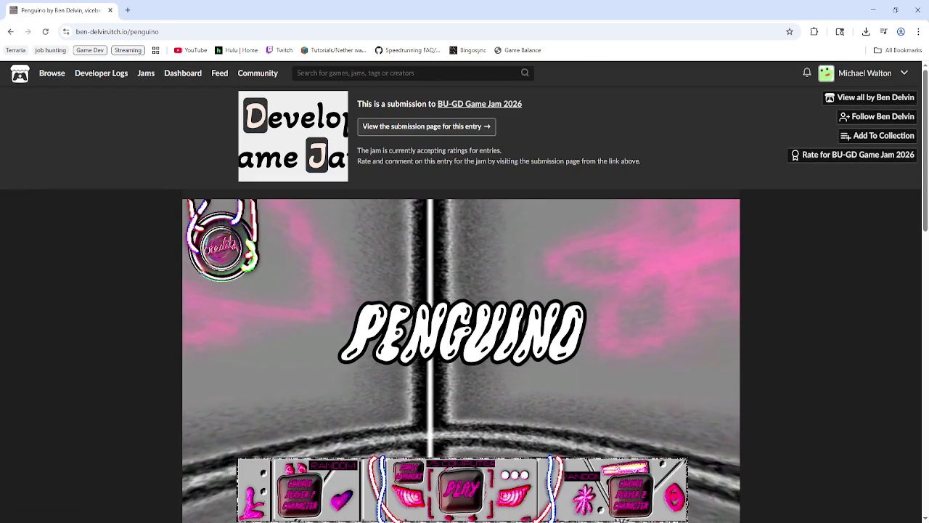
{"action": "scroll", "coordinate": [106, 335], "scroll_direction": "down", "scroll_amount": 3}
{"action": "scroll", "coordinate": [105, 335], "scroll_direction": "down", "scroll_amount": 7}
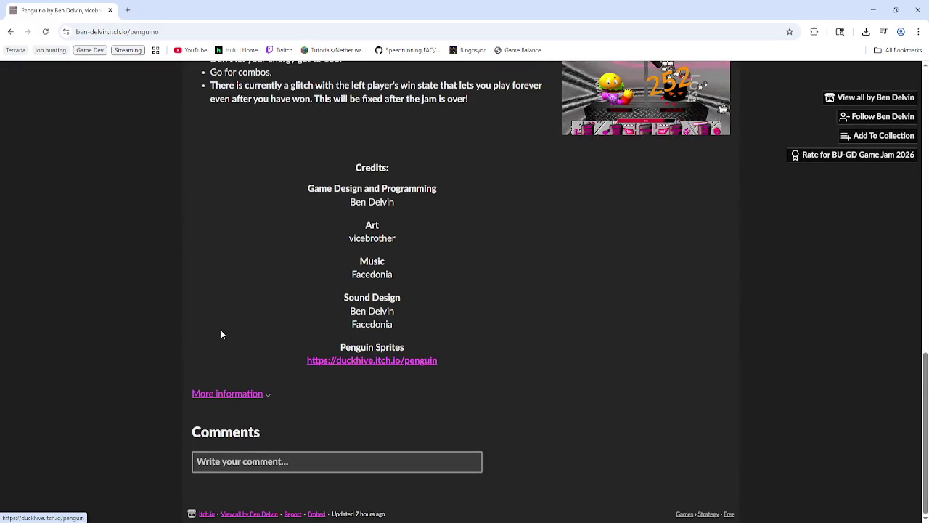
{"action": "scroll", "coordinate": [125, 342], "scroll_direction": "up", "scroll_amount": 9}
{"action": "scroll", "coordinate": [114, 350], "scroll_direction": "down", "scroll_amount": 2}
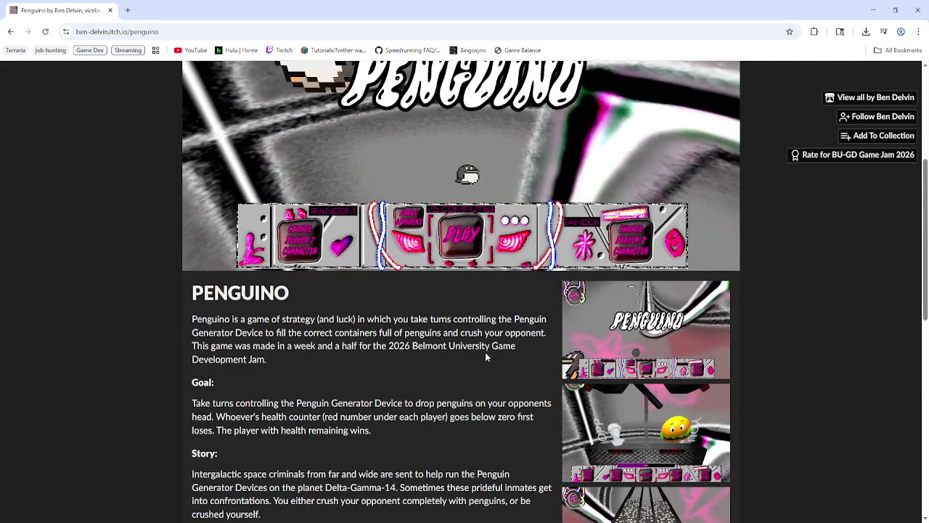
{"action": "scroll", "coordinate": [485, 352], "scroll_direction": "down", "scroll_amount": 2}
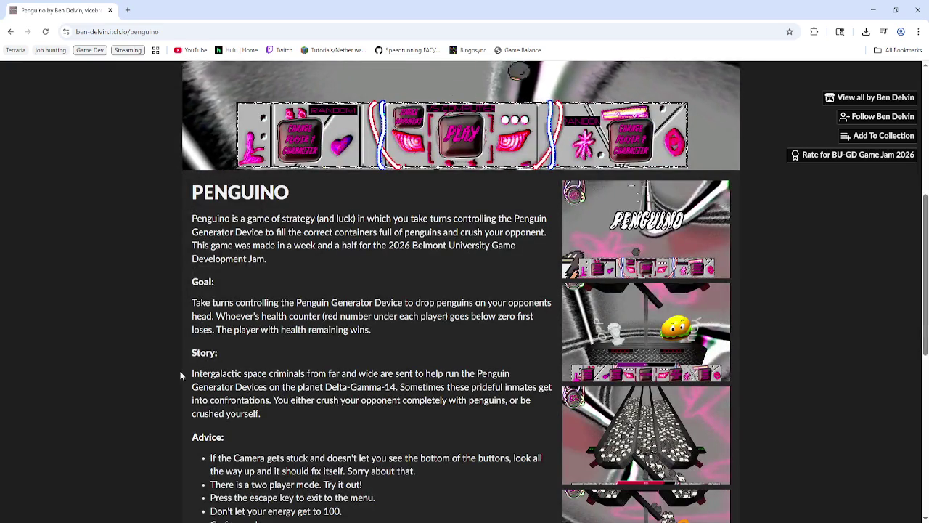
{"action": "scroll", "coordinate": [208, 351], "scroll_direction": "up", "scroll_amount": 4}
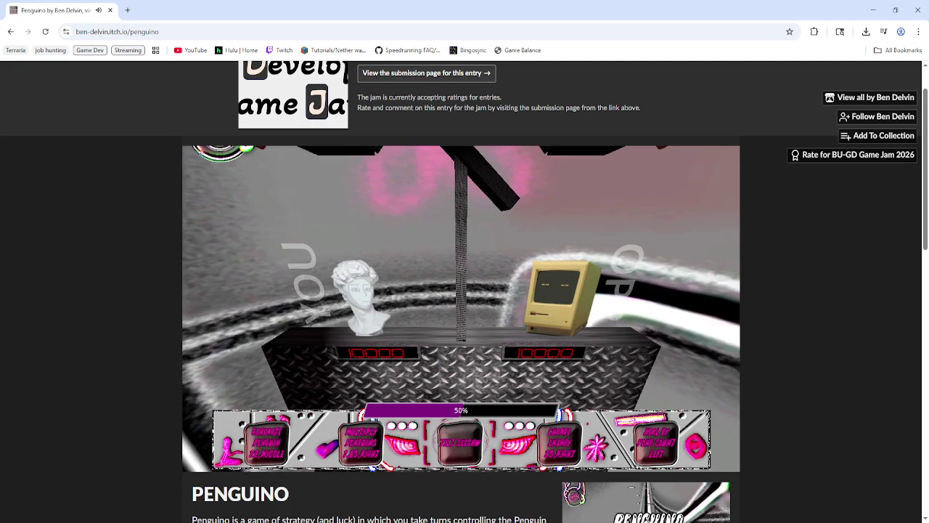
Check the speaker volume control and switch the game camera to the rail-track view and back
{"action": "left_click", "coordinate": [870, 519]}
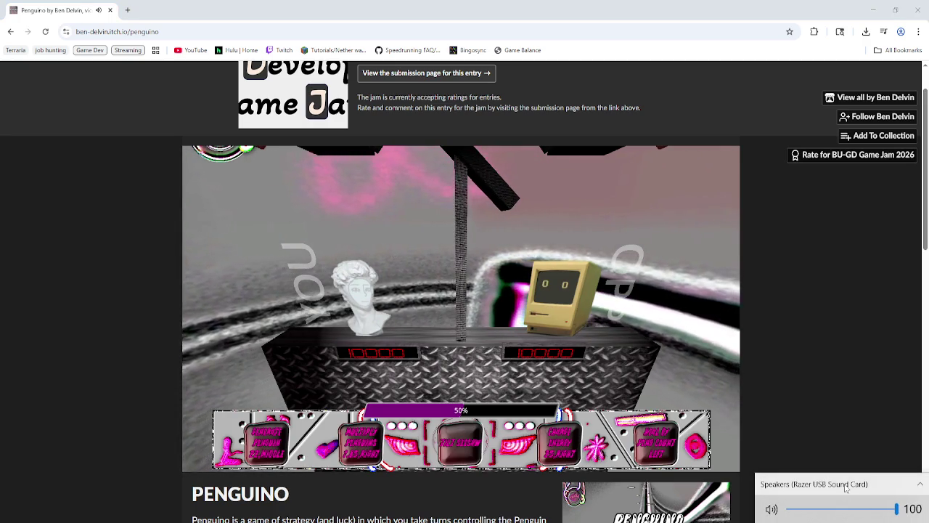
{"action": "left_click", "coordinate": [772, 396]}
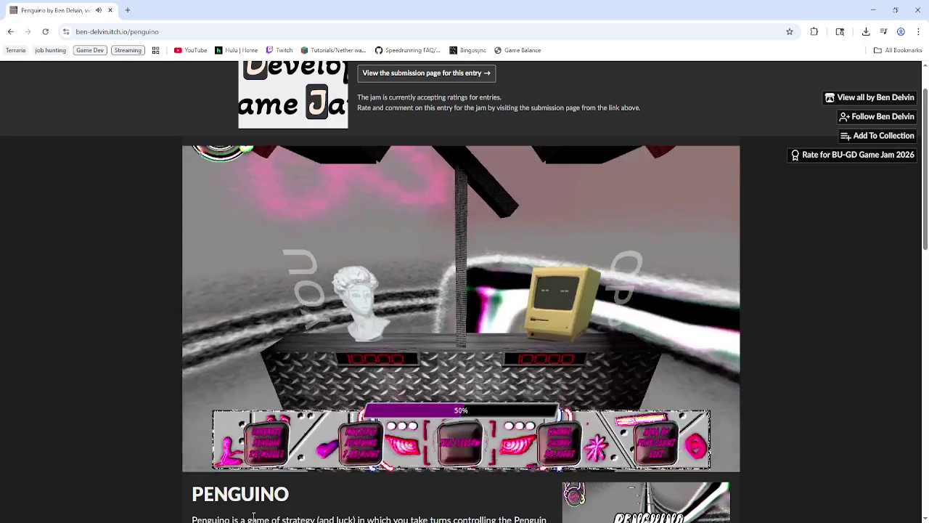
{"action": "left_click", "coordinate": [238, 221]}
{"action": "left_click", "coordinate": [221, 203]}
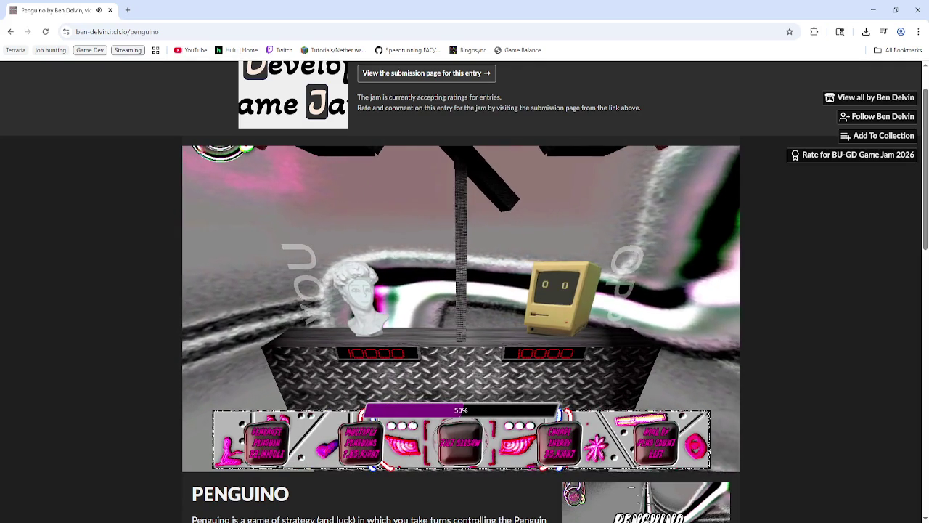
Lower the speaker volume to about 50, then raise it back to 100
{"action": "left_click", "coordinate": [861, 508]}
{"action": "mouse_move", "coordinate": [861, 508]}
{"action": "left_mouse_down"}
{"action": "mouse_move", "coordinate": [871, 506]}
{"action": "mouse_move", "coordinate": [840, 506]}
{"action": "left_mouse_up"}
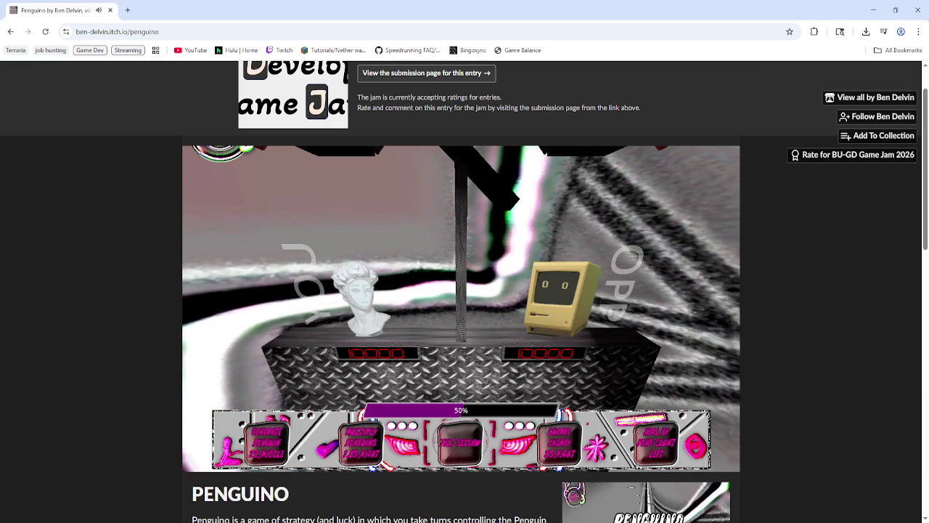
{"action": "left_click", "coordinate": [828, 513]}
{"action": "left_click", "coordinate": [898, 509]}
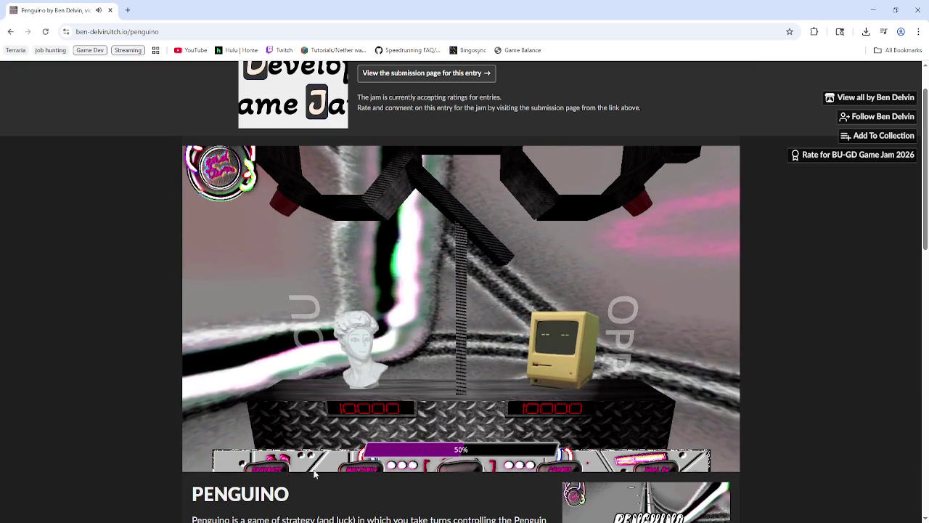
Open the Windows Volume Mixer from the speaker icon's options menu
{"action": "left_click", "coordinate": [820, 521]}
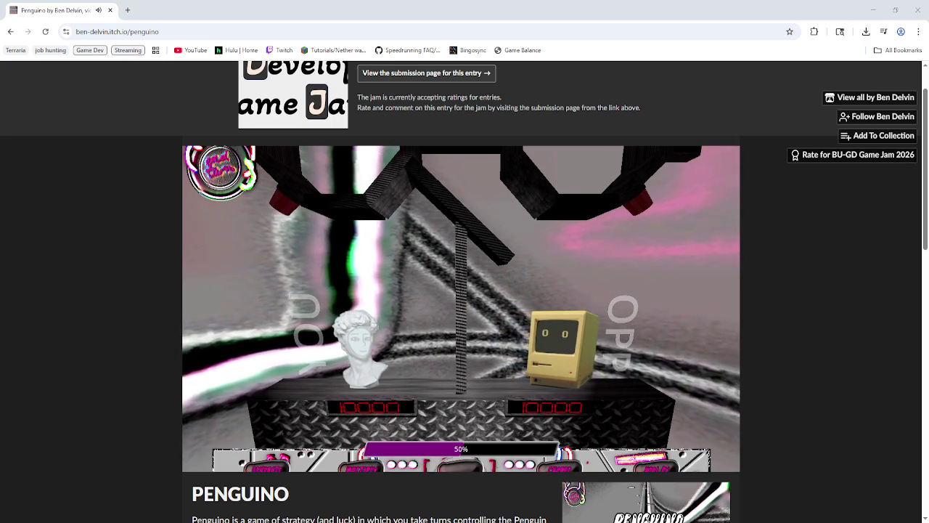
{"action": "right_click", "coordinate": [849, 519]}
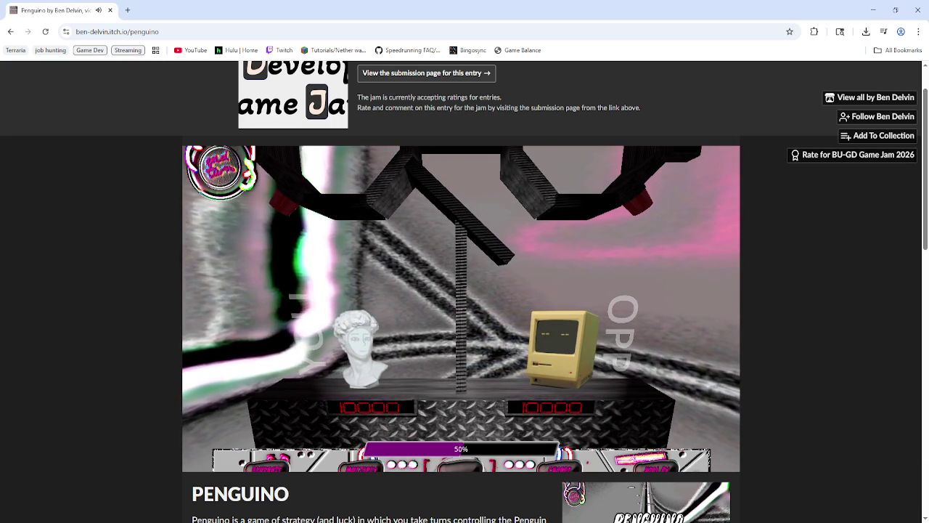
{"action": "right_click", "coordinate": [849, 519]}
{"action": "left_click", "coordinate": [842, 469]}
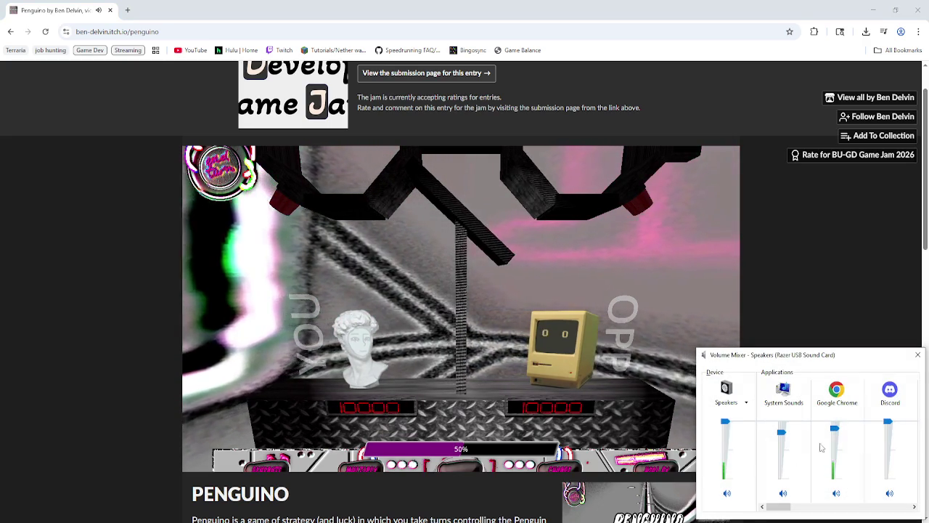
Turn Google Chrome's volume down in the Volume Mixer and close the mixer
{"action": "left_click_drag", "start_coordinate": [834, 422], "coordinate": [837, 441]}
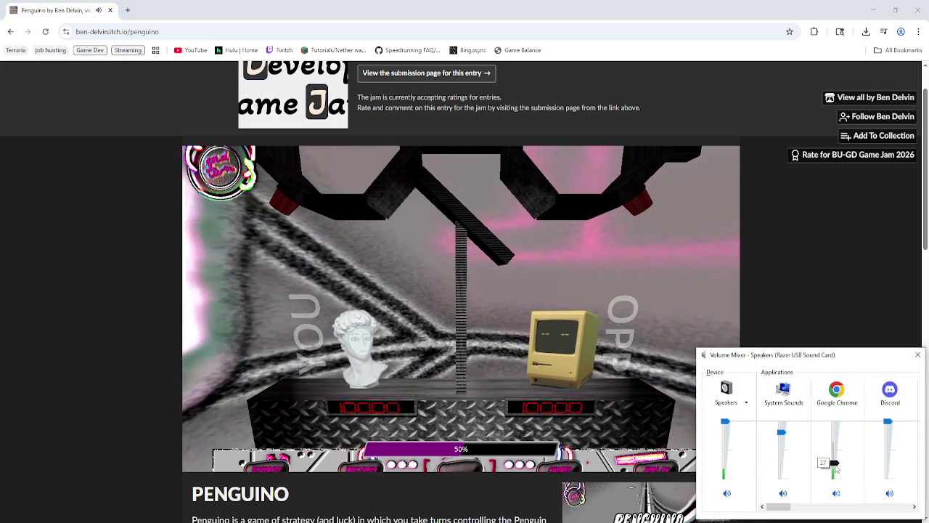
{"action": "left_click", "coordinate": [611, 370]}
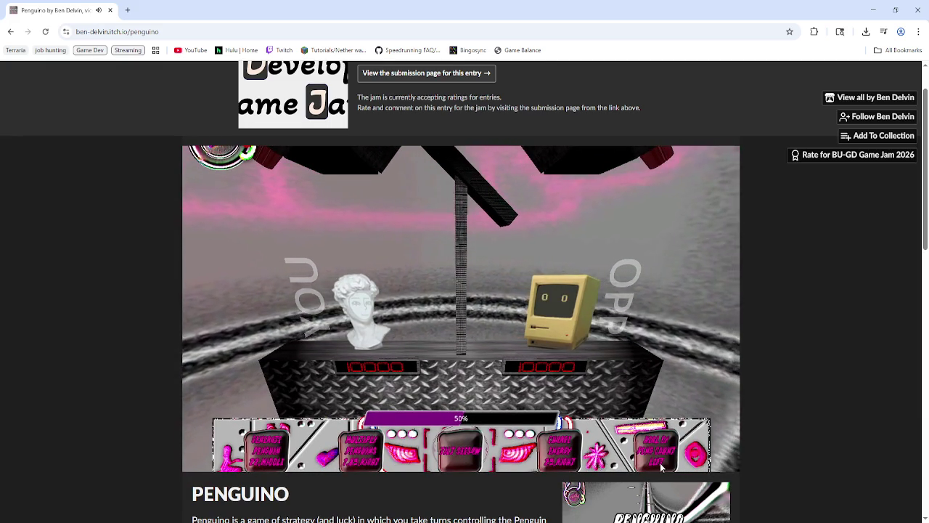
Play penguin cards that cut the opponent's counter to 9990, then juggle the chain machine left
{"action": "left_click", "coordinate": [278, 463]}
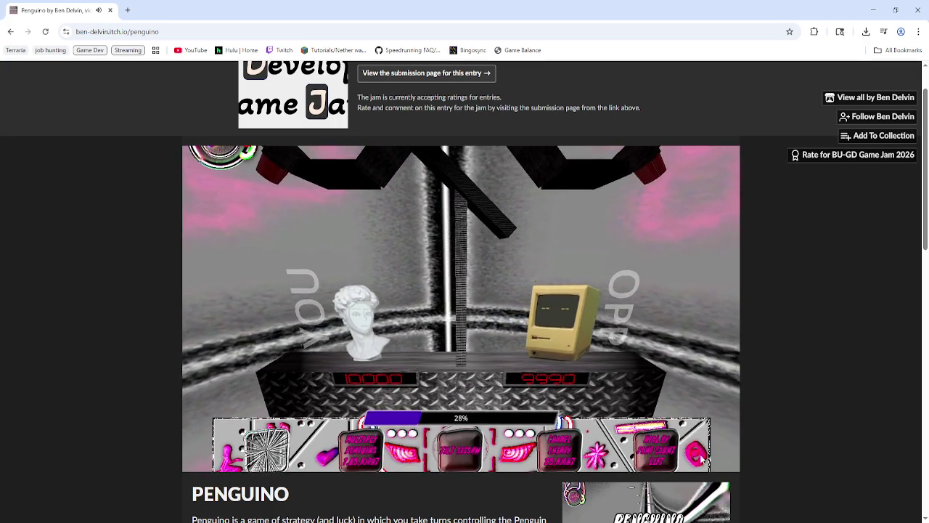
{"action": "left_click", "coordinate": [699, 458]}
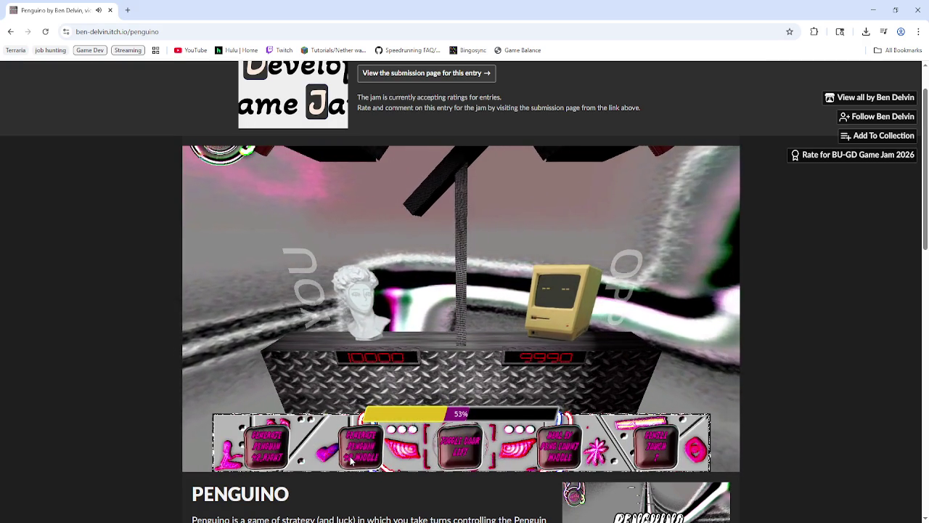
{"action": "left_click", "coordinate": [450, 456]}
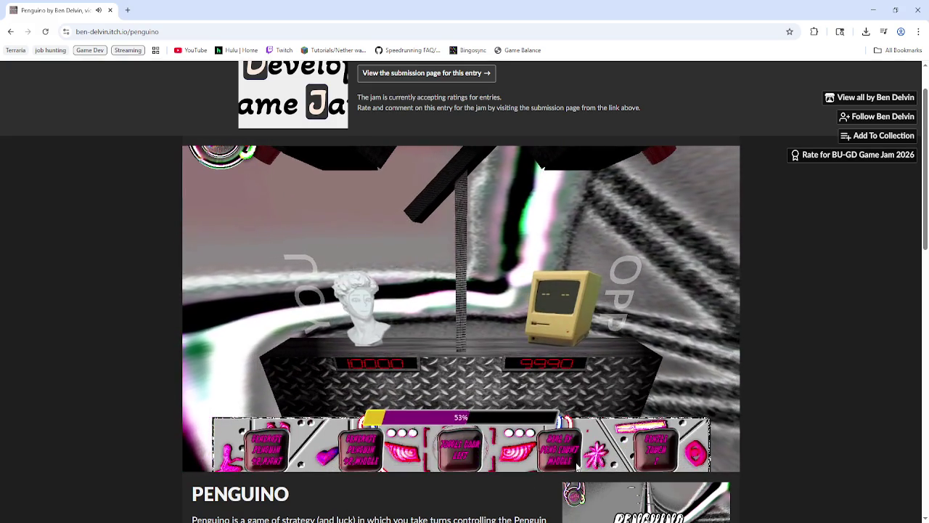
Play cards to shake the chain machine and drop drum penguins, then pass the turn
{"action": "left_click", "coordinate": [654, 450]}
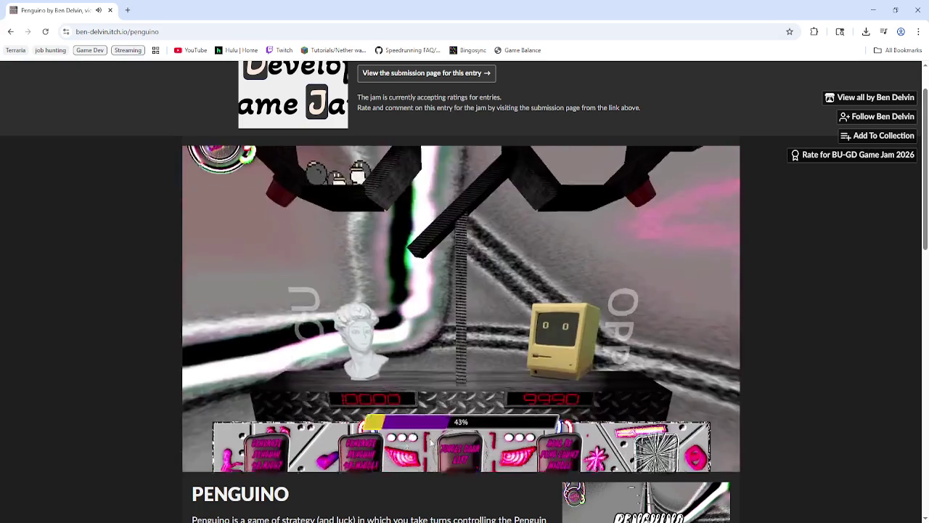
{"action": "left_click", "coordinate": [278, 456]}
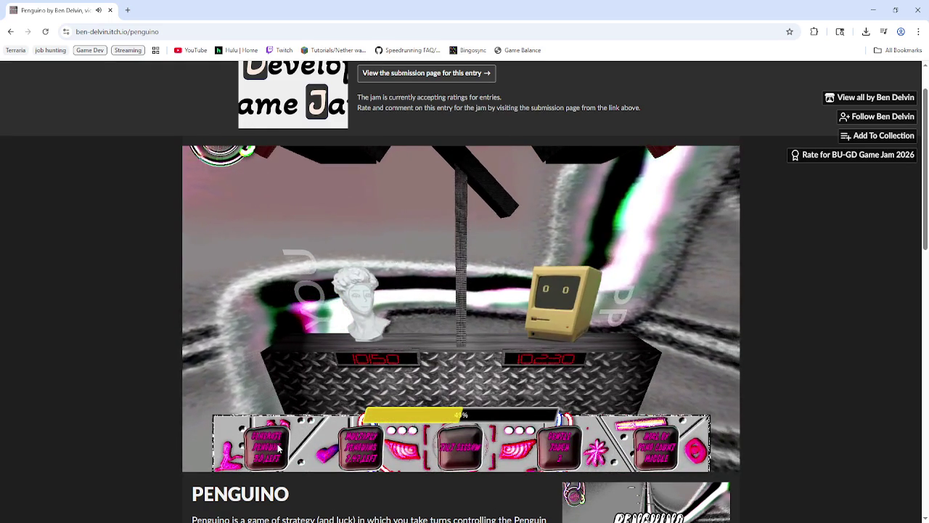
{"action": "left_click", "coordinate": [553, 453]}
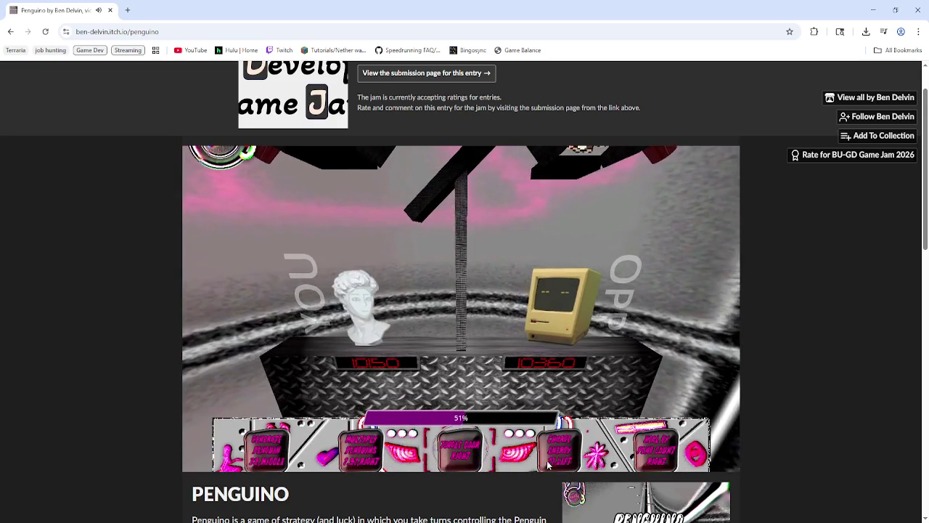
Shift energy right, multiply the hopper penguins and drop them down the chutes, bringing the meter to 48%
{"action": "left_click", "coordinate": [550, 467]}
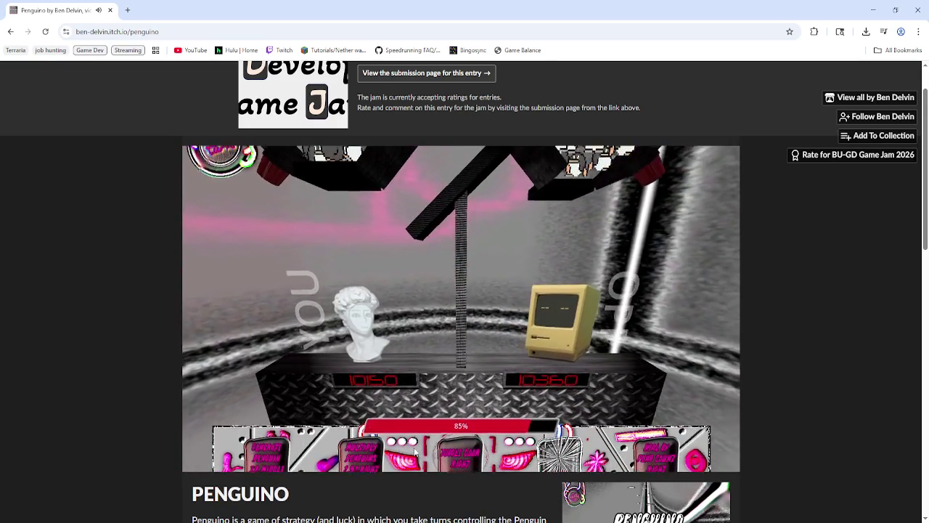
{"action": "left_click", "coordinate": [374, 461]}
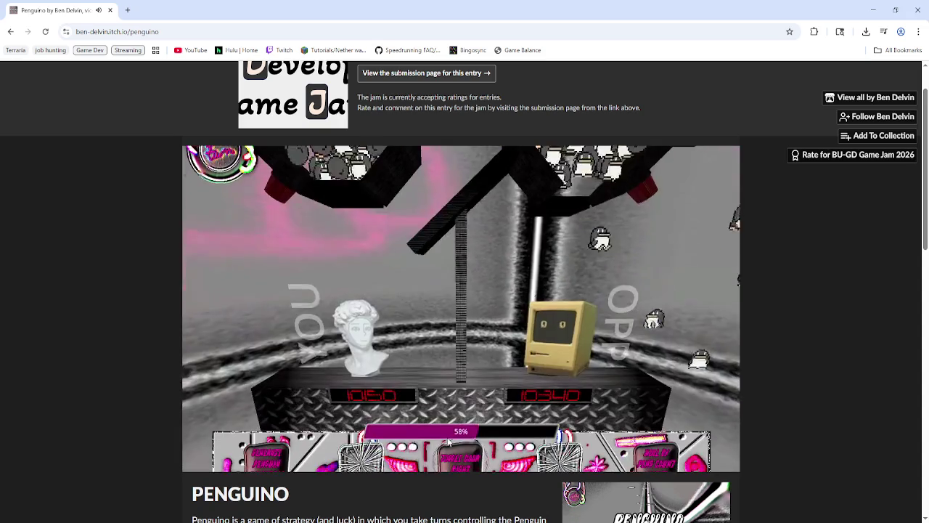
{"action": "left_click", "coordinate": [448, 441]}
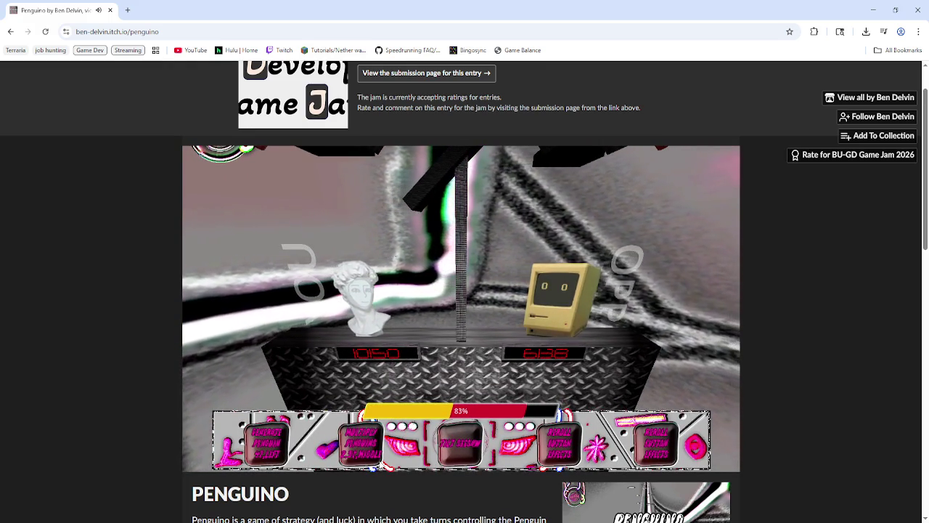
{"action": "left_click", "coordinate": [465, 457]}
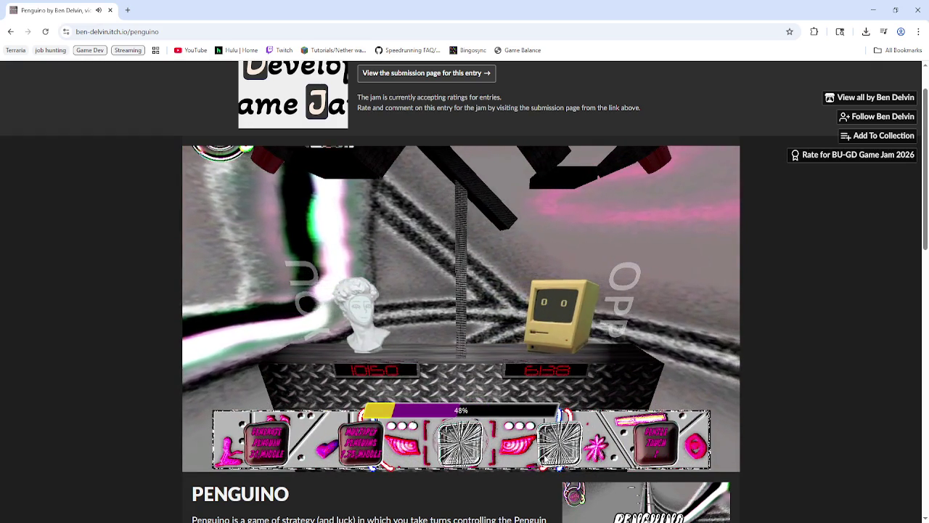
Shift to the coin channels and drop penguins down the middle and left chutes, leaving scores at 10930 to 6557
{"action": "left_click", "coordinate": [281, 458]}
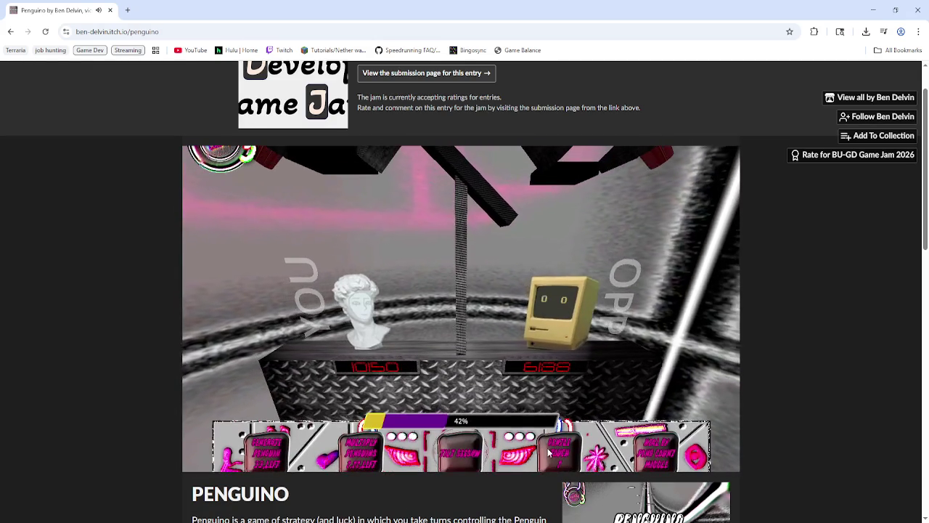
{"action": "left_click", "coordinate": [656, 450]}
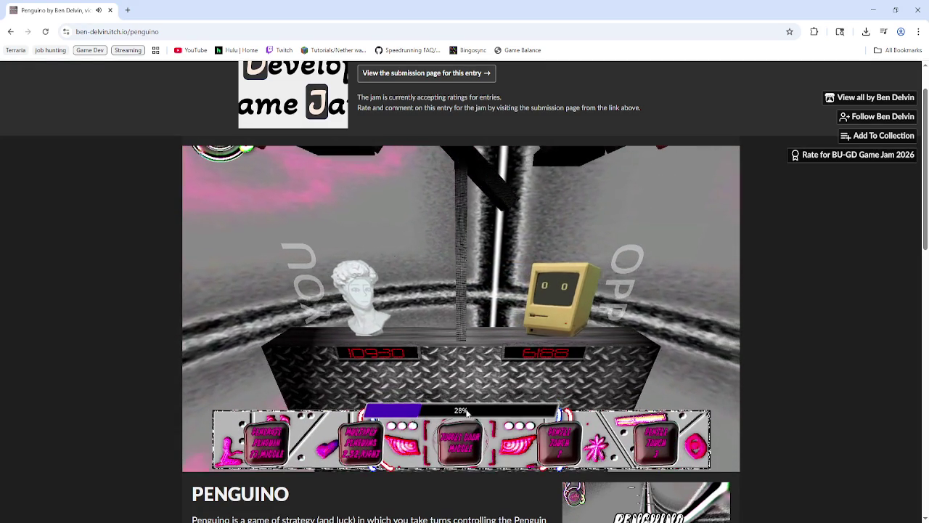
{"action": "left_click", "coordinate": [471, 427]}
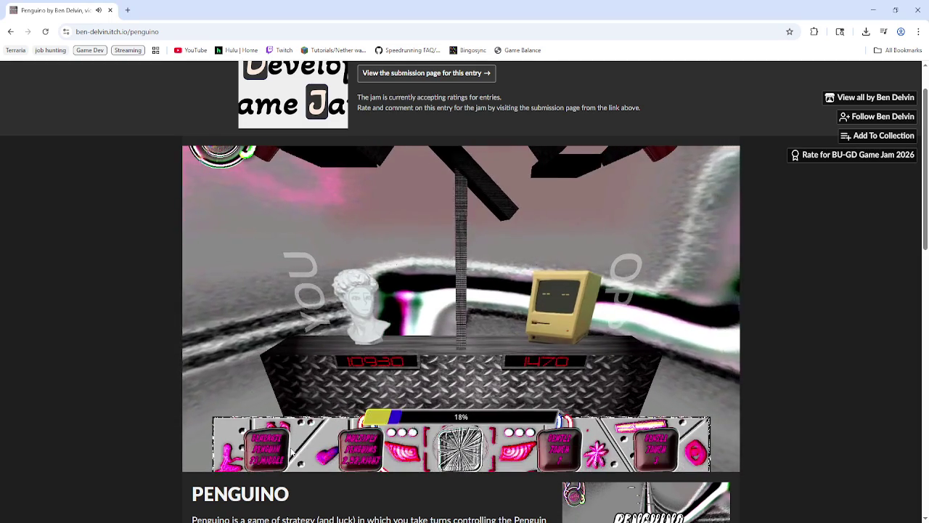
{"action": "left_click", "coordinate": [292, 451]}
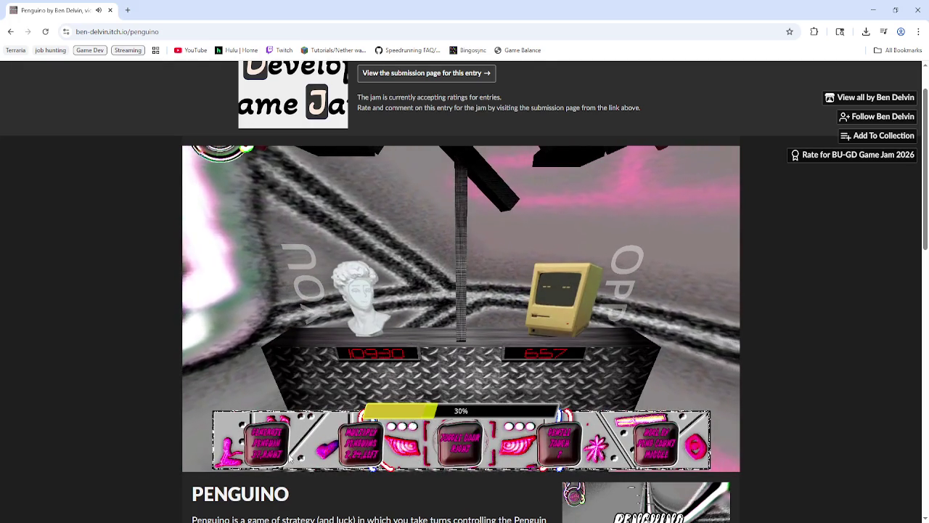
Finish the move and pass the turn to the computer, cutting the opponent's counter to 429
{"action": "left_click", "coordinate": [274, 451]}
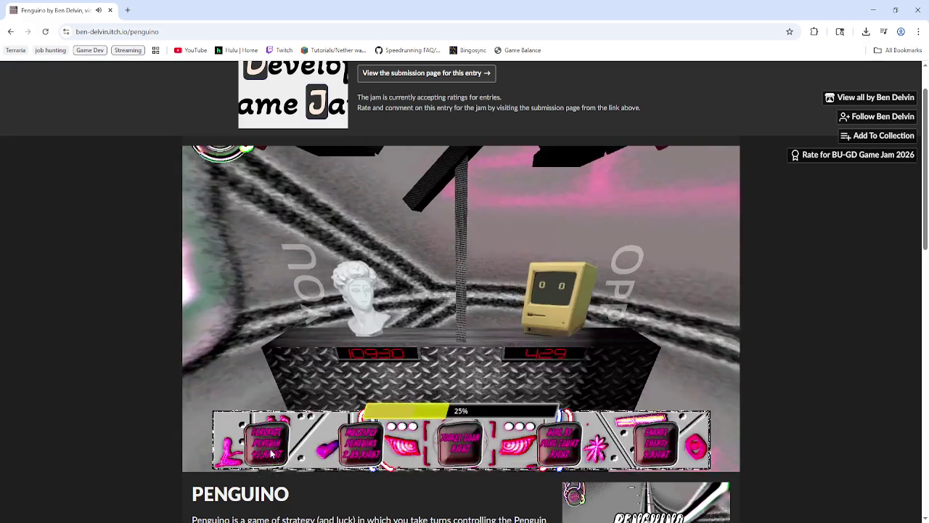
Hand over to the computer, then play the winning move that drops the opponent to -571
{"action": "left_click", "coordinate": [271, 453]}
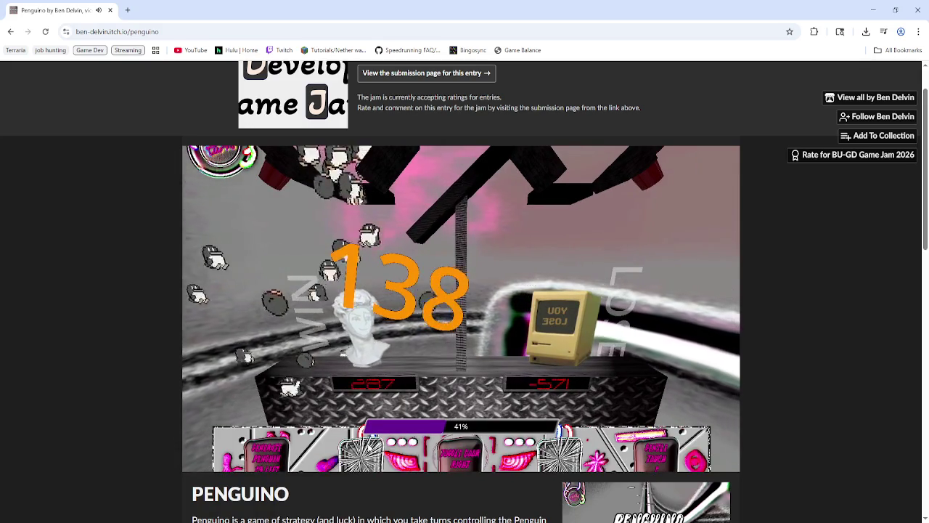
{"action": "left_click", "coordinate": [368, 448]}
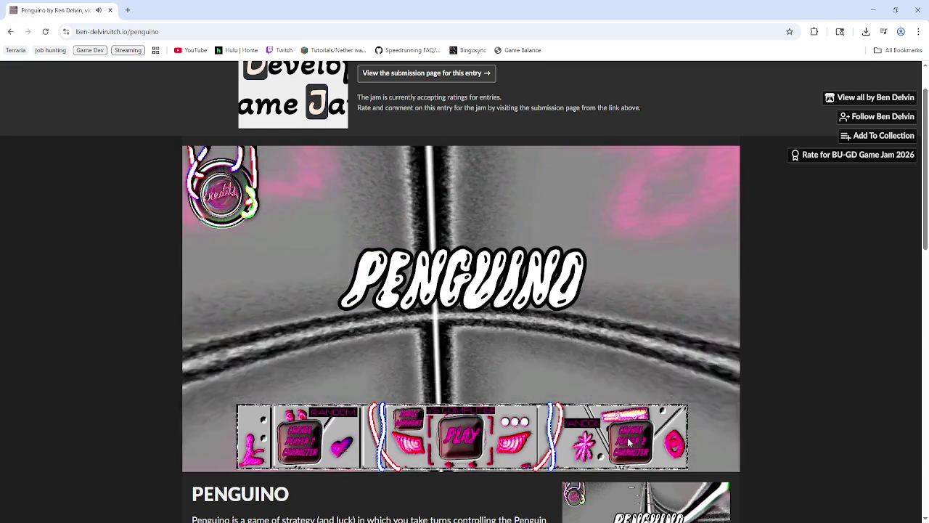
Switch player 1's character to Tony and show the design, art, music and sound credits
{"action": "left_click", "coordinate": [299, 451]}
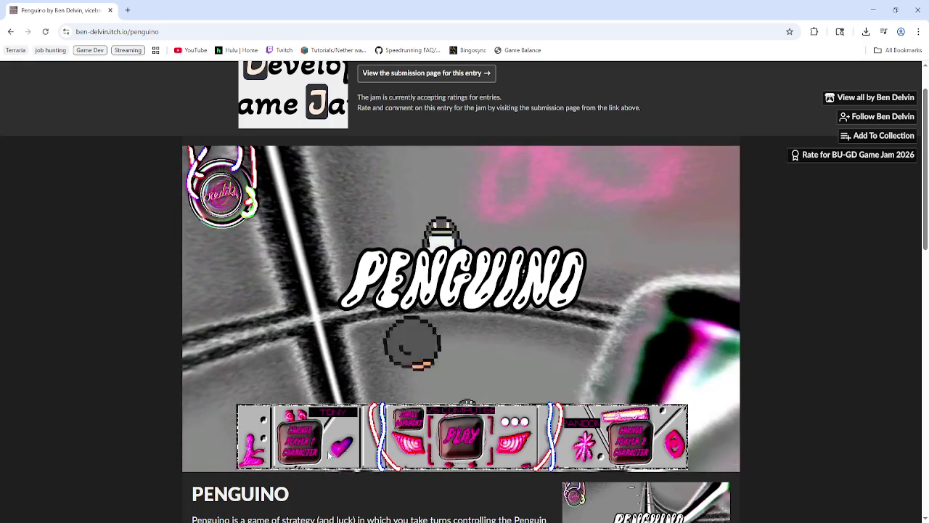
{"action": "scroll", "coordinate": [164, 409], "scroll_direction": "down", "scroll_amount": 3}
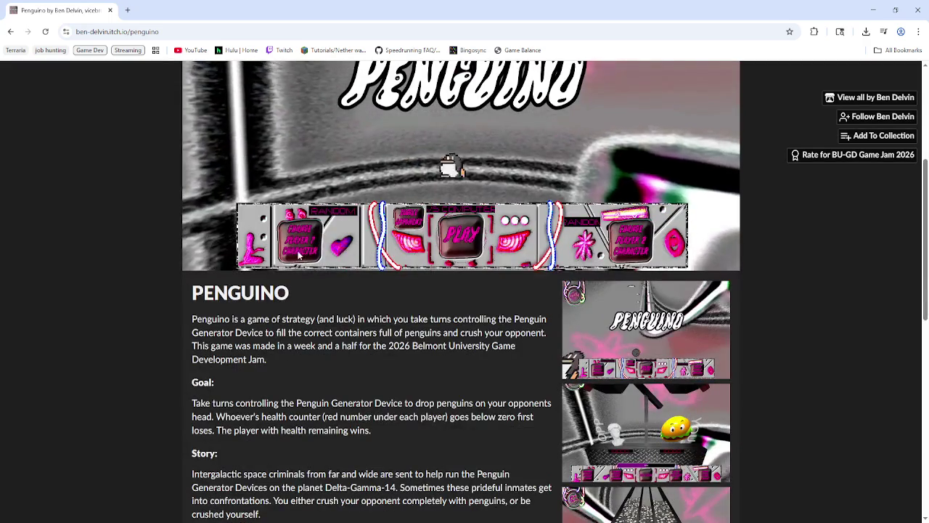
{"action": "scroll", "coordinate": [163, 246], "scroll_direction": "up", "scroll_amount": 3}
{"action": "left_click", "coordinate": [222, 204]}
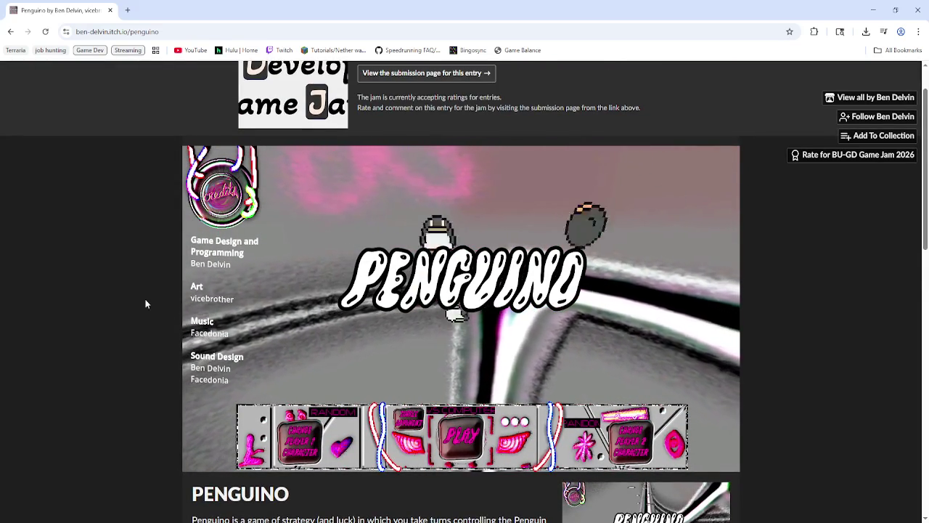
{"action": "scroll", "coordinate": [147, 320], "scroll_direction": "down", "scroll_amount": 3}
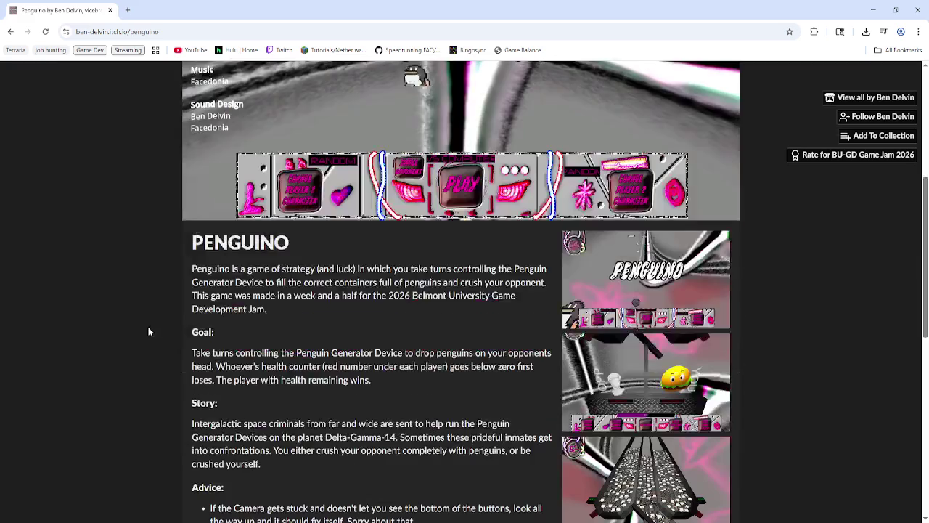
Scroll the Penguino itch.io page past the goal and story to its Advice and Credits sections
{"action": "scroll", "coordinate": [390, 385], "scroll_direction": "down", "scroll_amount": 1}
{"action": "scroll", "coordinate": [390, 384], "scroll_direction": "down", "scroll_amount": 1}
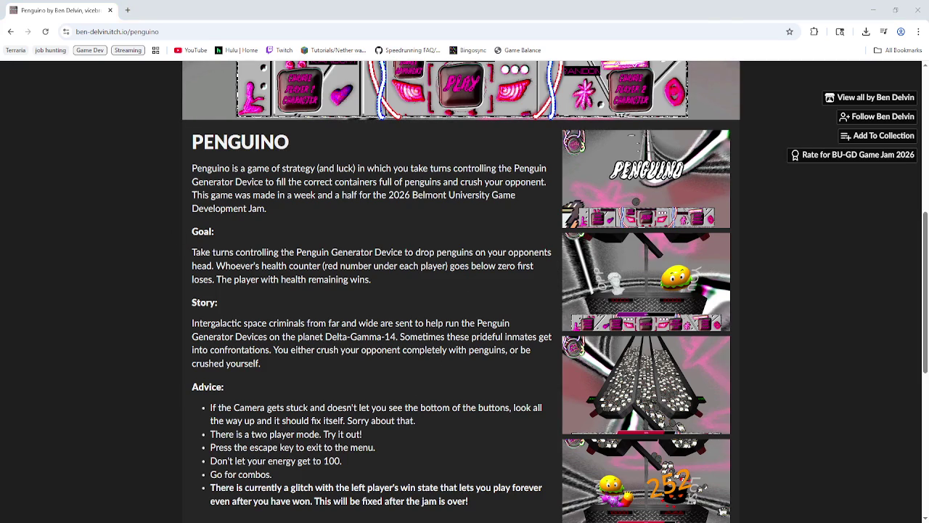
{"action": "scroll", "coordinate": [279, 392], "scroll_direction": "down", "scroll_amount": 2}
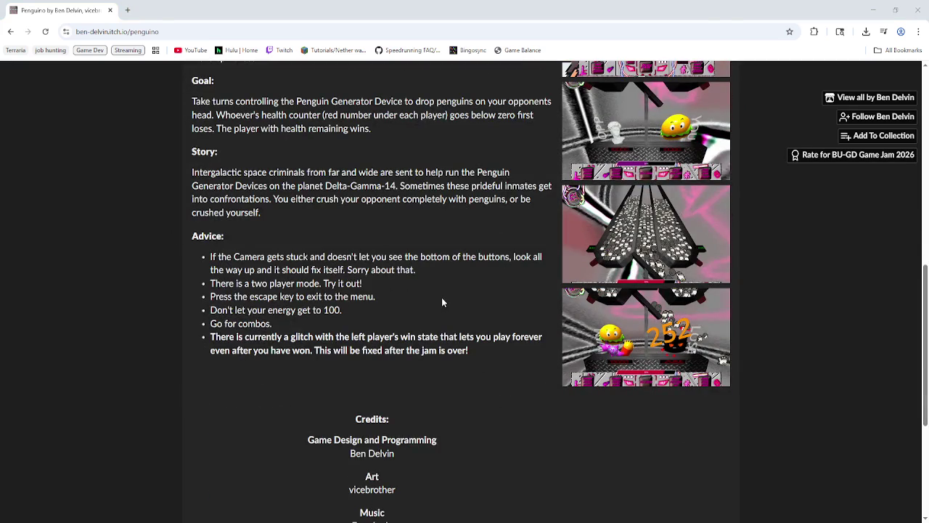